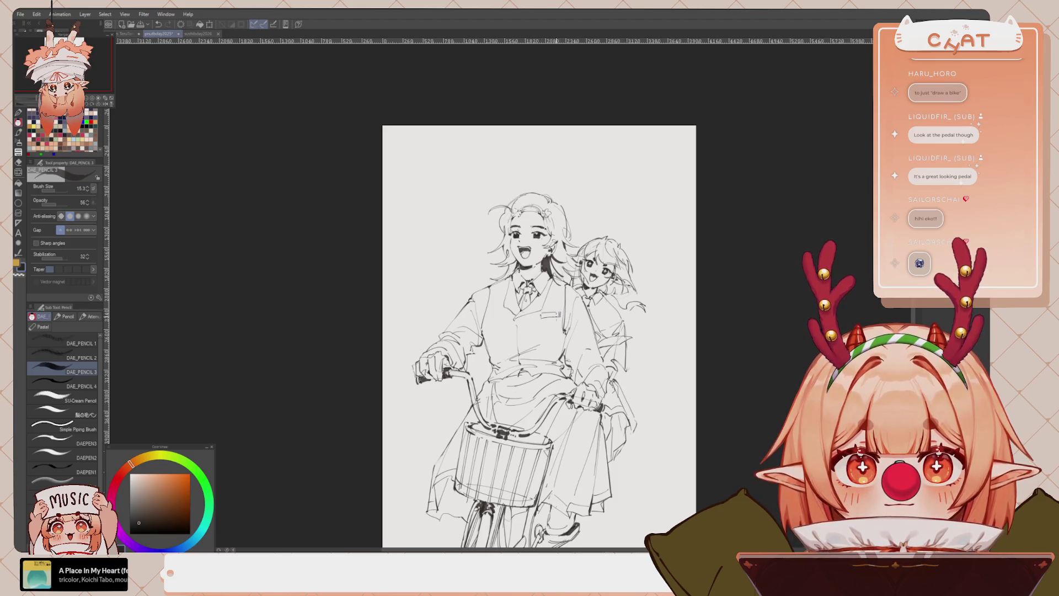
Add a pencil line at the front girl's shirt pocket, twice trying and undoing a vest line
left_click_drag(542, 319, 557, 317)
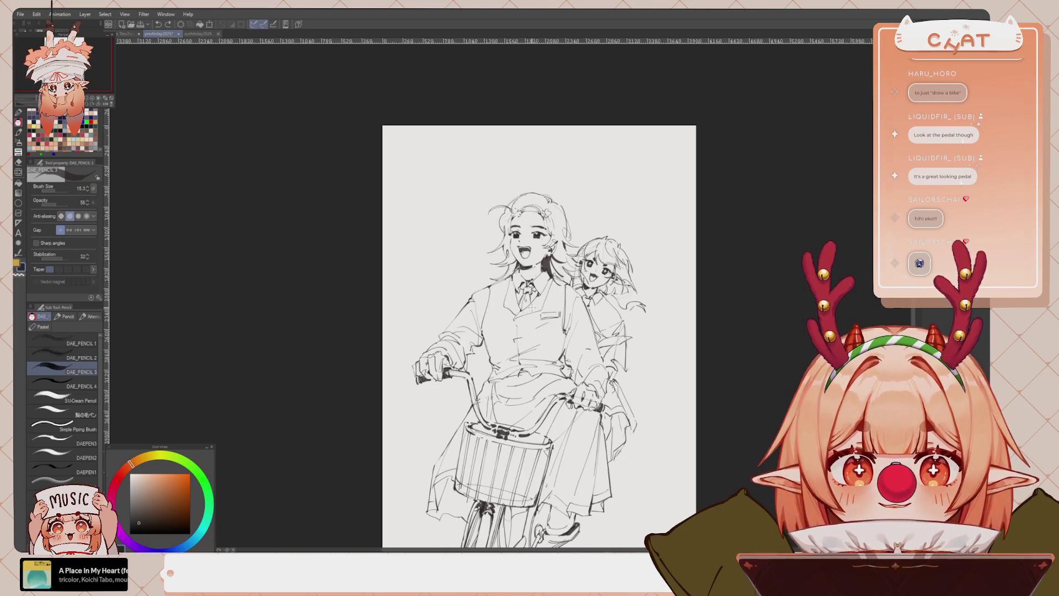
scroll(544, 380, "up", 1)
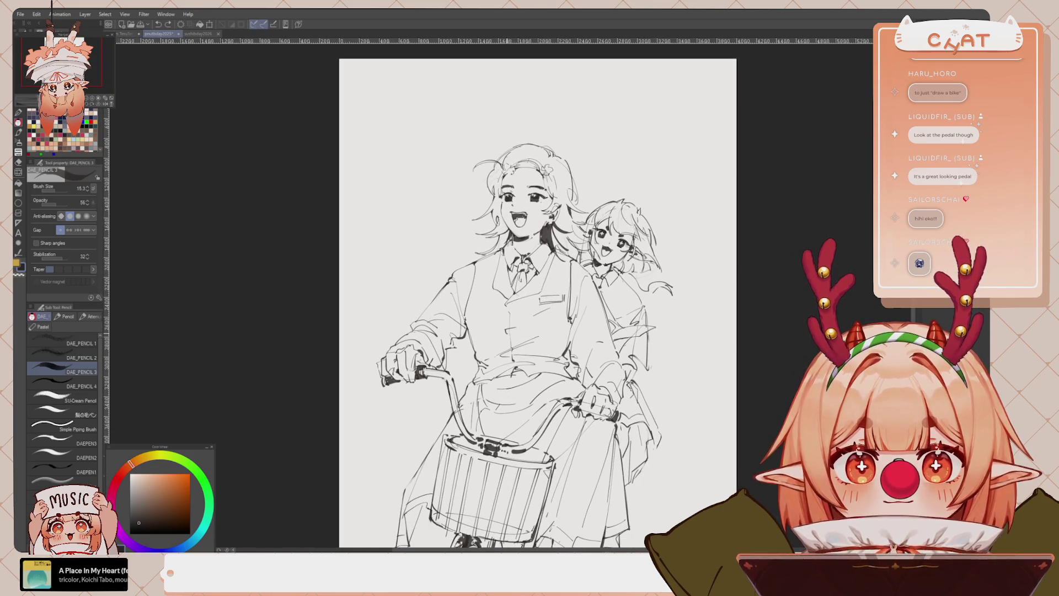
left_click_drag(505, 331, 519, 332)
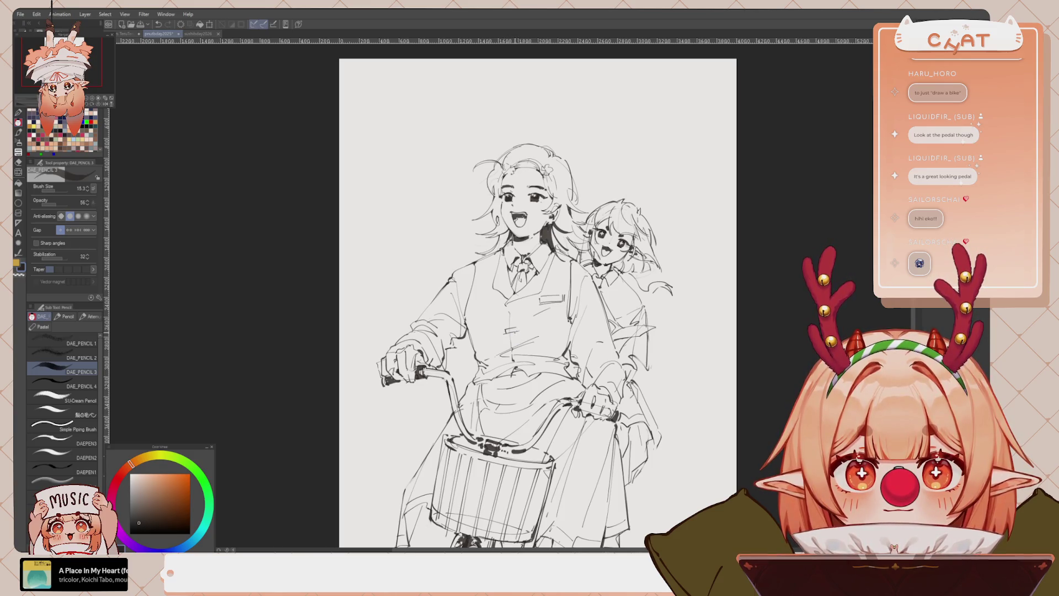
key("ctrl+z")
key("ctrl+z")
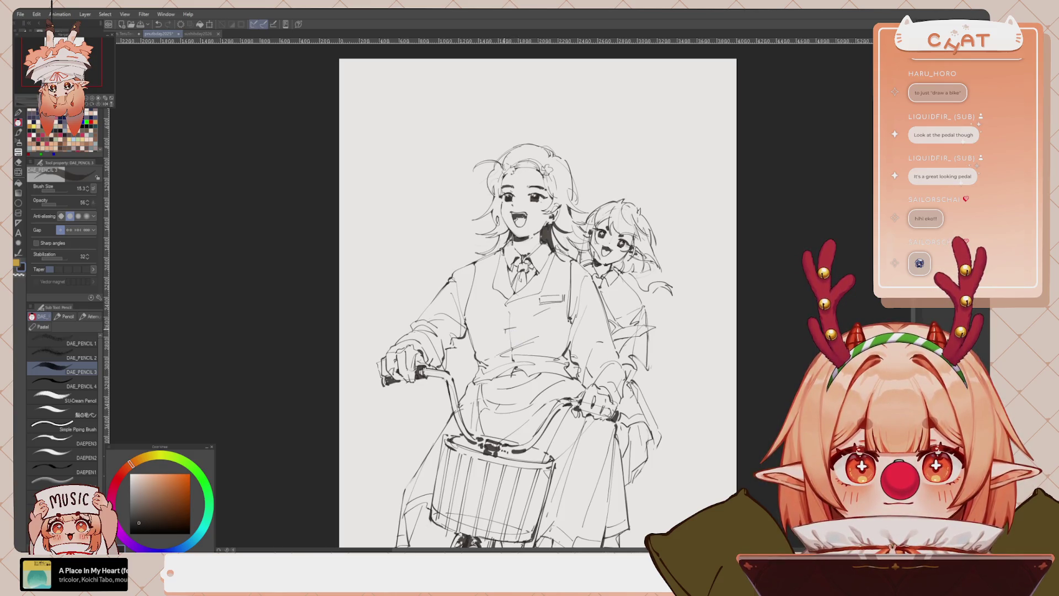
left_click_drag(504, 331, 518, 332)
key("ctrl+z")
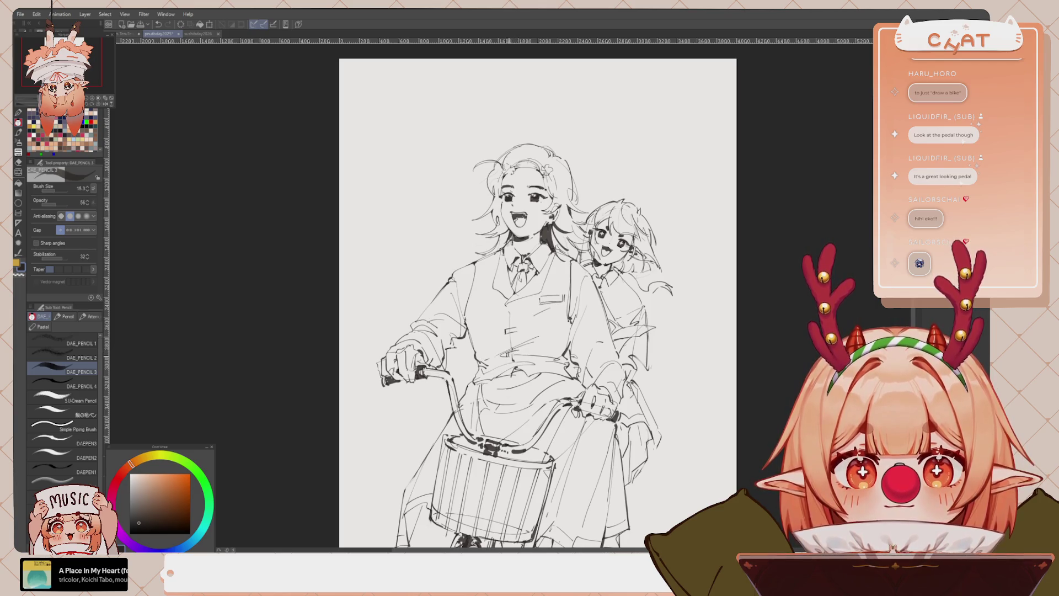
left_click_drag(530, 298, 516, 198)
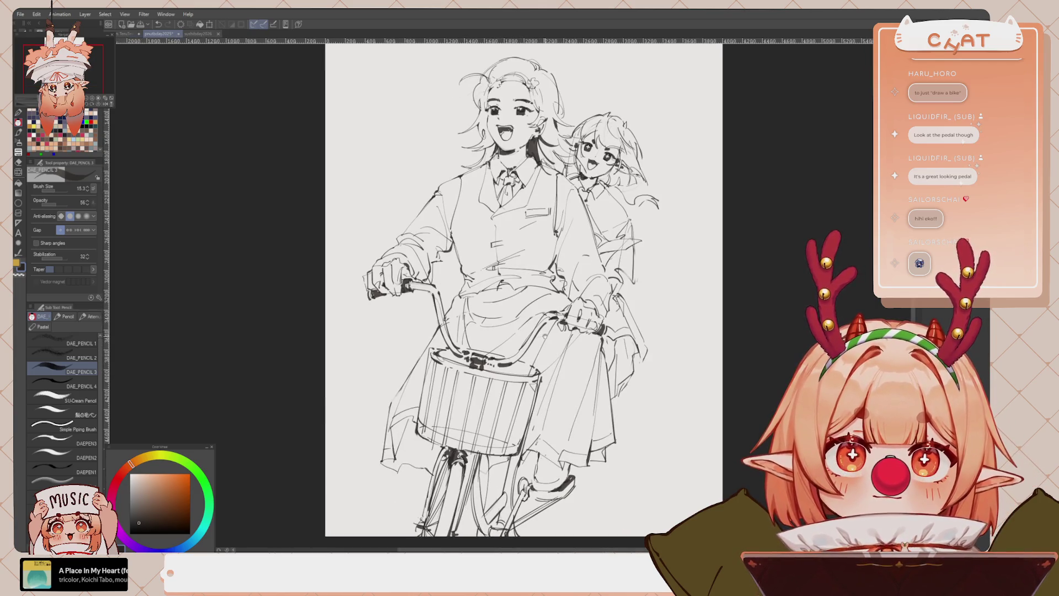
Zoom in on the girls' faces and trace a darker pencil stroke along the front girl's headband
scroll(601, 335, "down", 2)
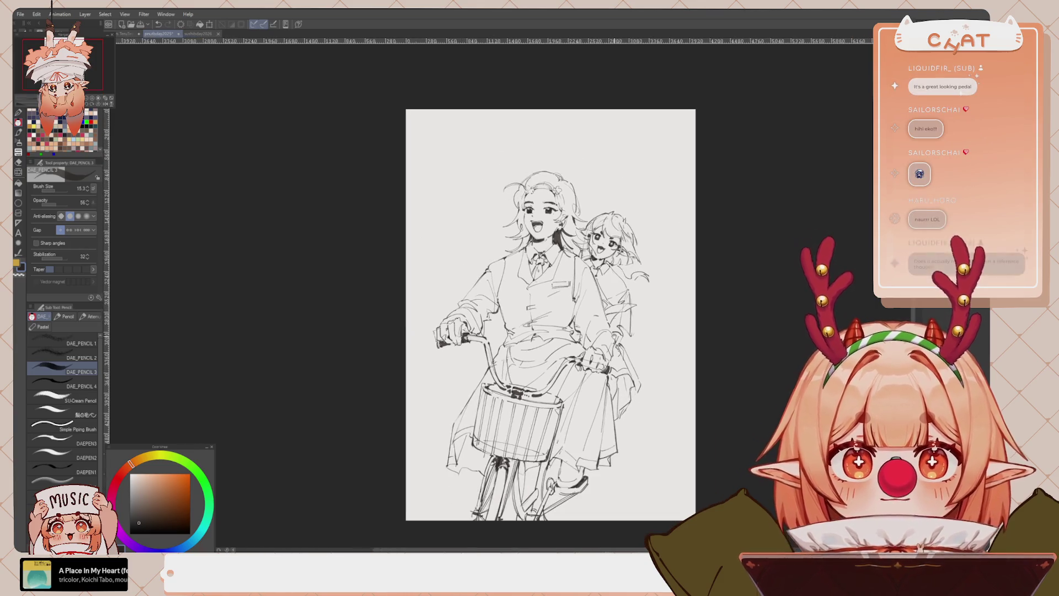
left_click_drag(570, 367, 558, 311)
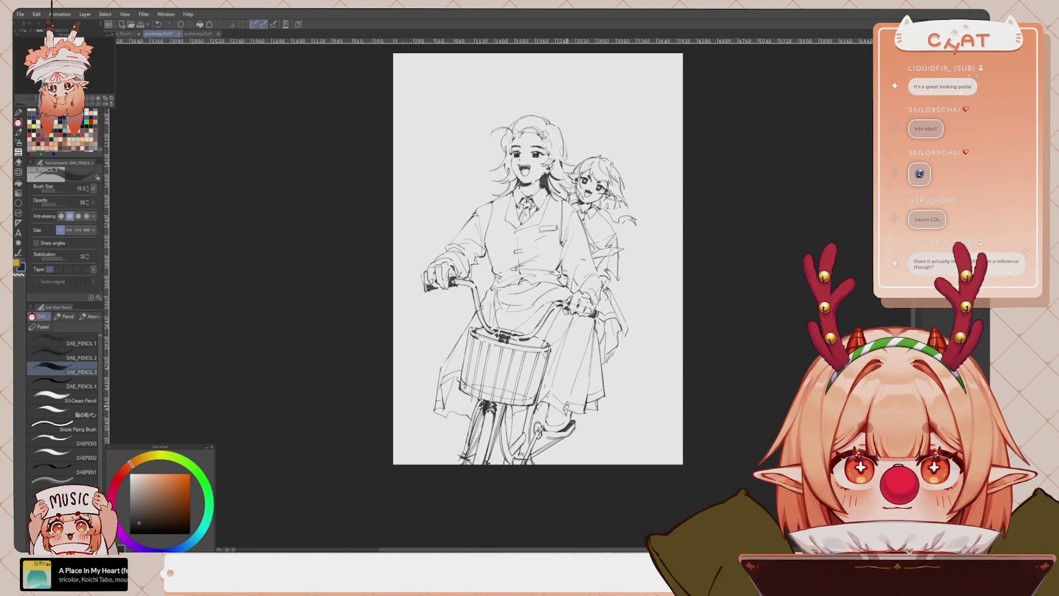
left_click_drag(602, 380, 586, 401)
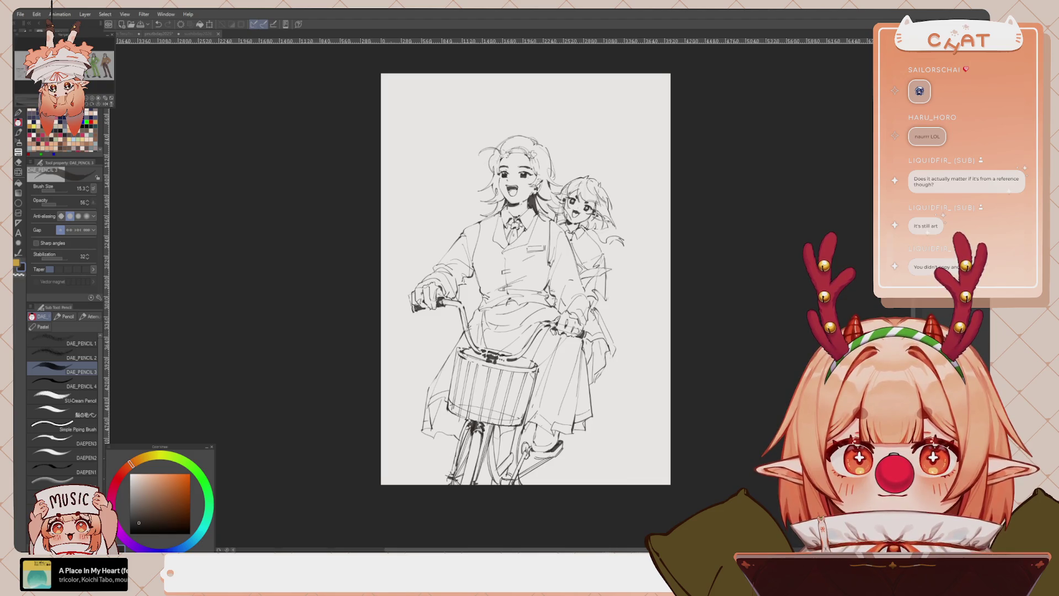
scroll(547, 191, "up", 4)
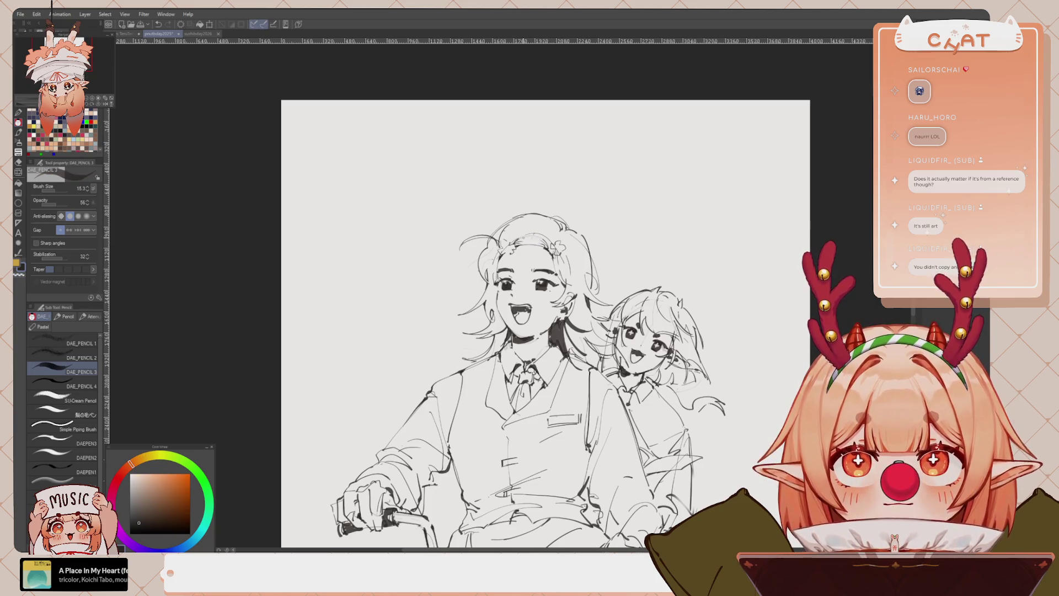
mouse_move(518, 243)
left_mouse_down()
mouse_move(547, 249)
mouse_move(537, 224)
mouse_move(545, 242)
left_mouse_up()
key("ctrl+z")
key("ctrl+z")
key("ctrl+z")
key("ctrl+z")
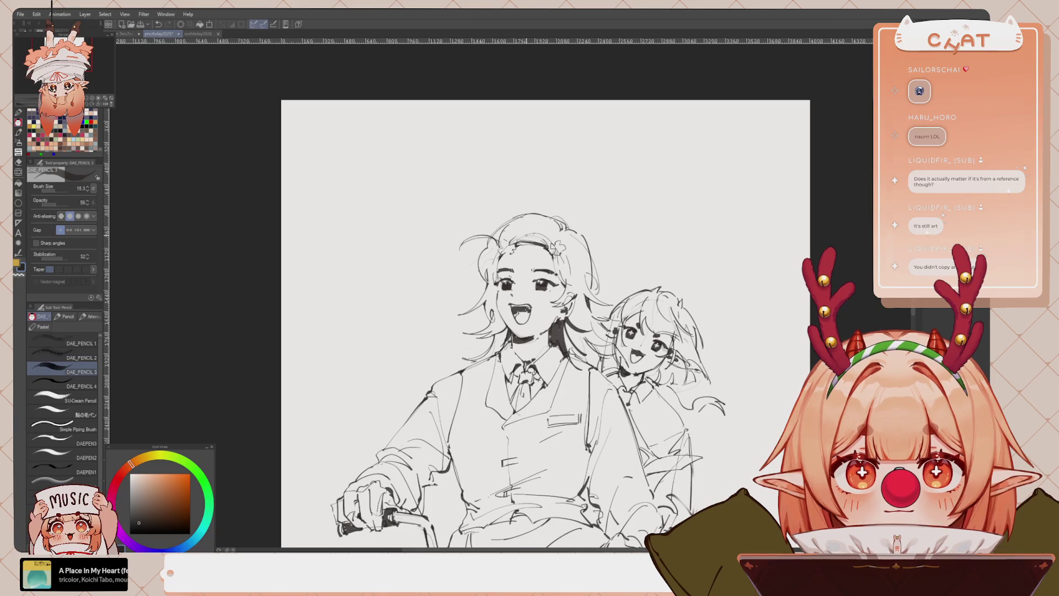
left_click_drag(529, 298, 505, 249)
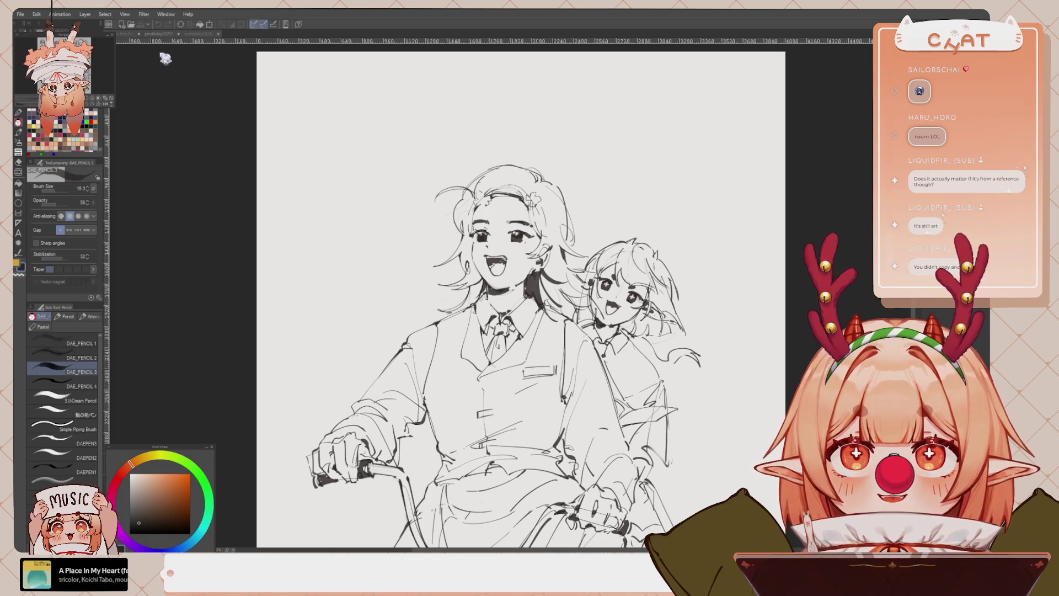
Undo the stray stroke near the two girls and zoom out to fit the full page
scroll(562, 351, "down", 2)
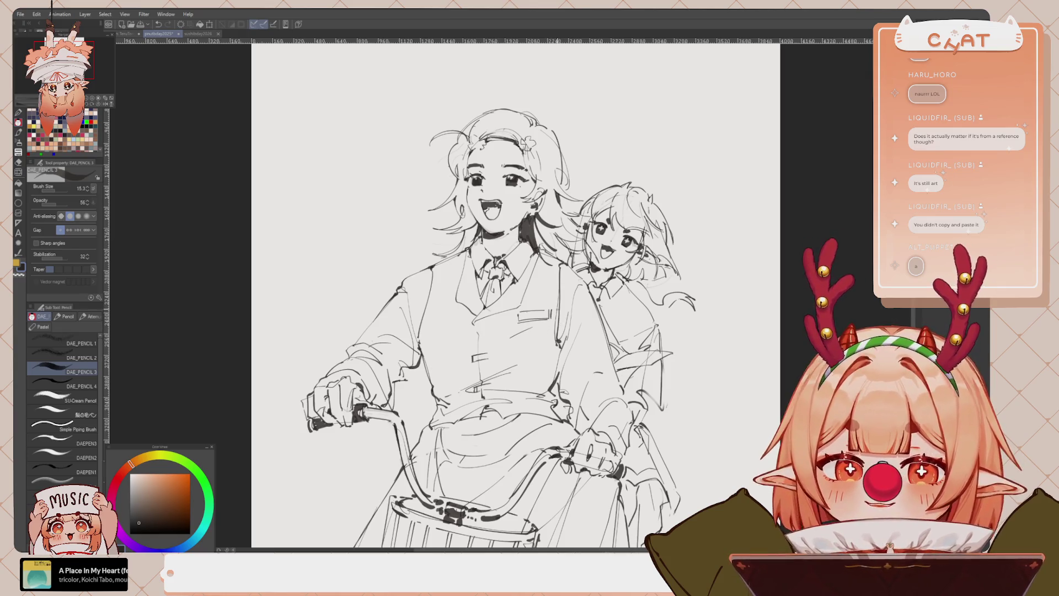
left_click_drag(516, 295, 509, 285)
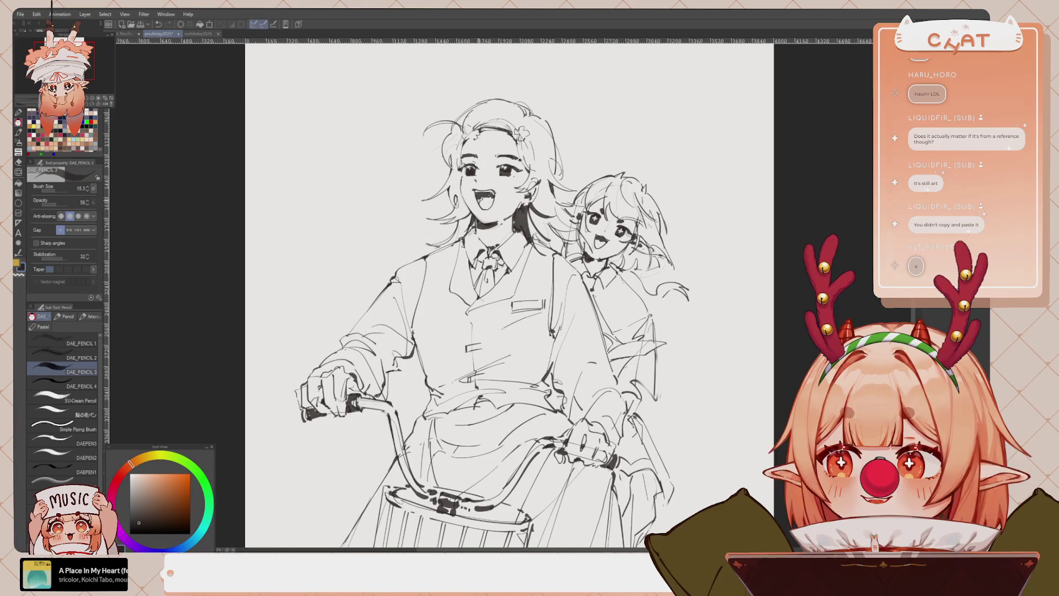
scroll(487, 294, "down", 1)
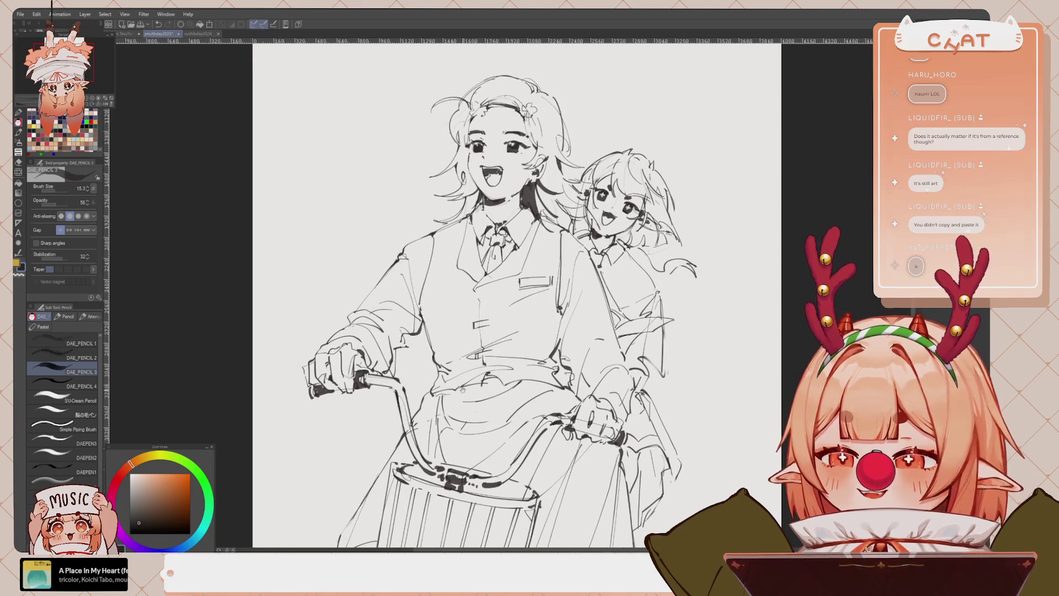
scroll(487, 294, "down", 1)
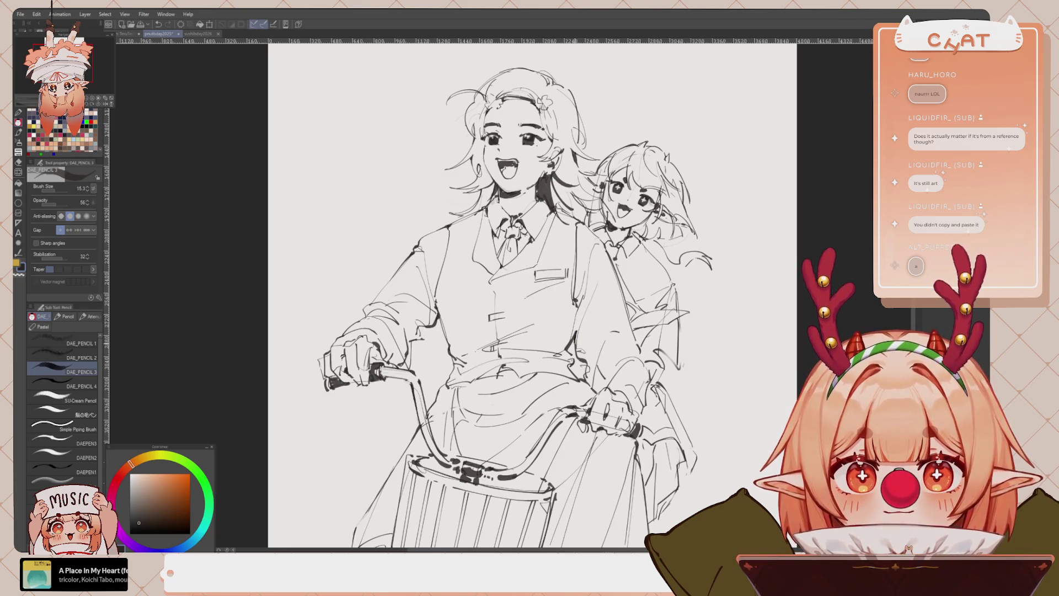
key("ctrl+z")
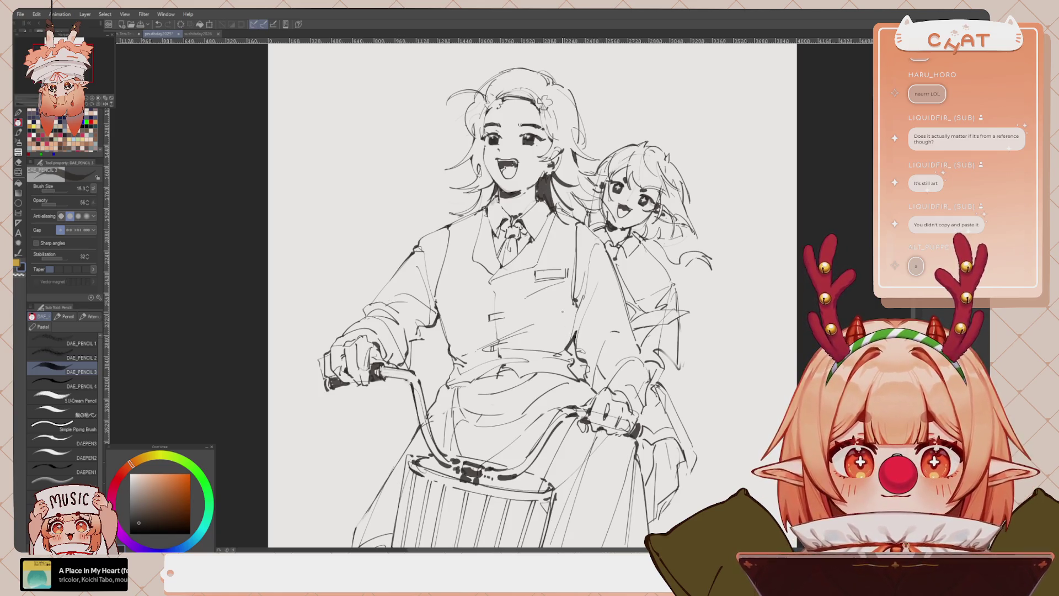
key("ctrl+minus")
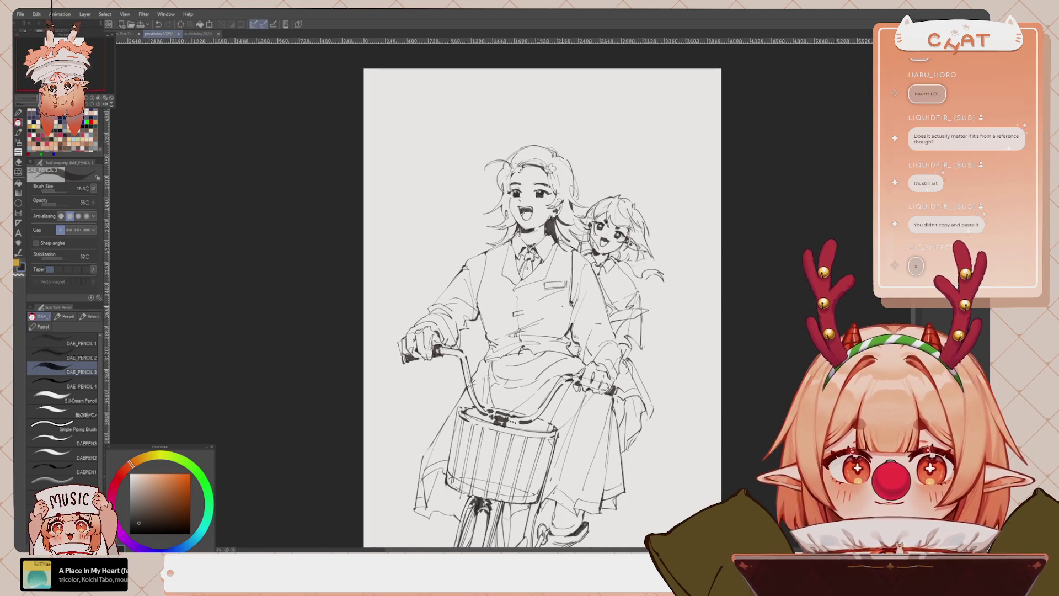
With the G-pen at lowered opacity, ink grey strokes down the front fork and over the pedal crank
scroll(542, 292, "down", 4)
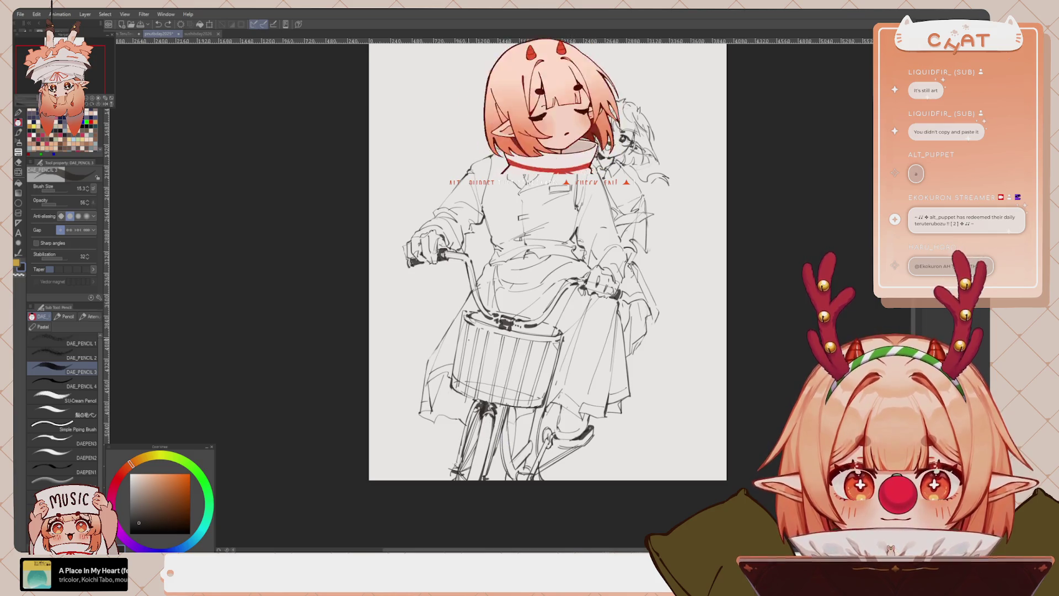
key("p")
left_click_drag(69, 204, 66, 204)
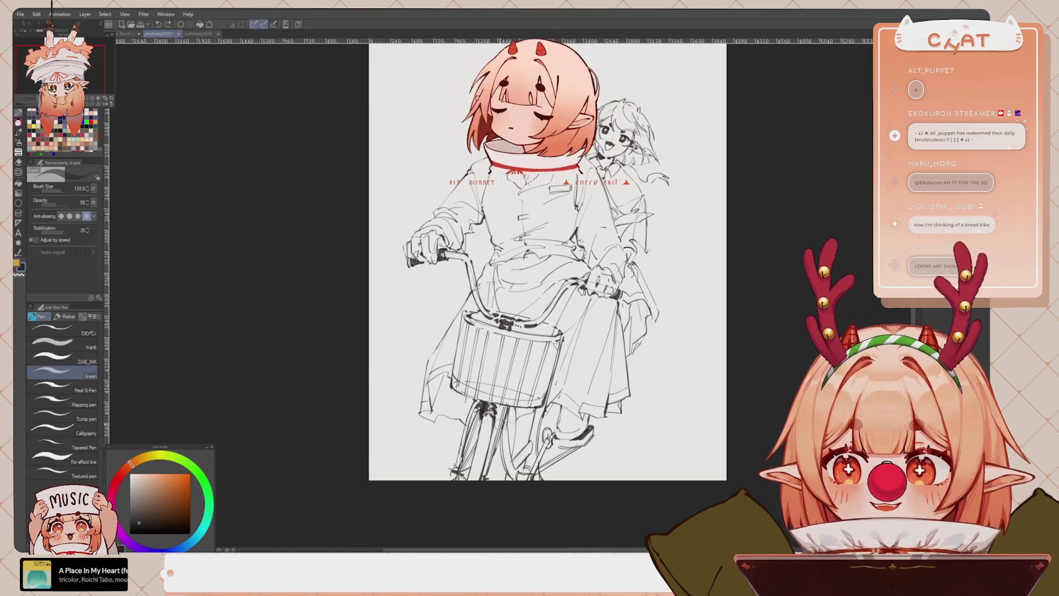
mouse_move(488, 417)
left_mouse_down()
mouse_move(471, 484)
mouse_move(484, 413)
left_mouse_up()
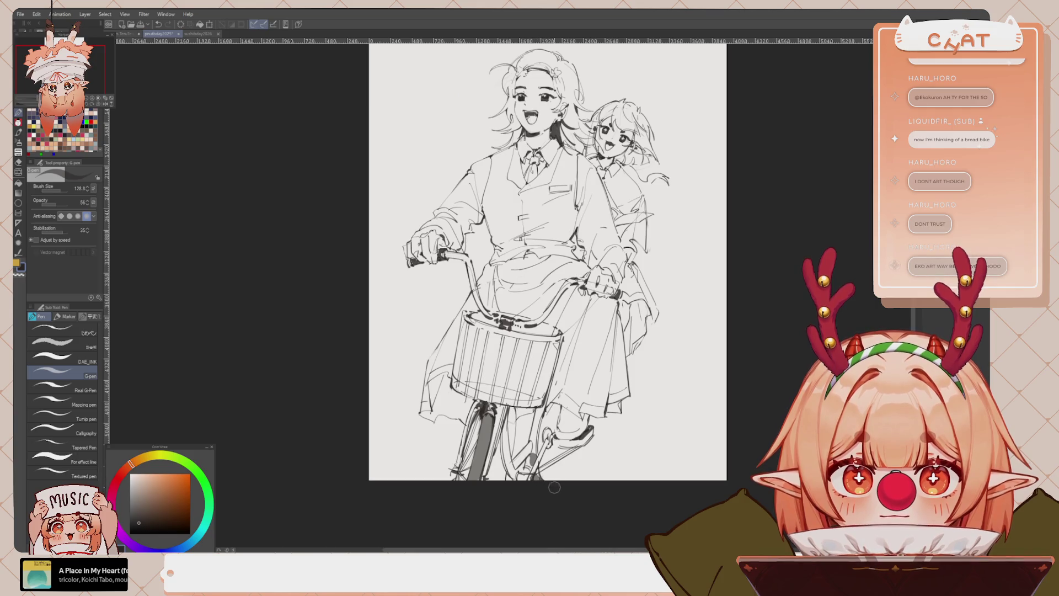
left_click_drag(553, 445, 588, 441)
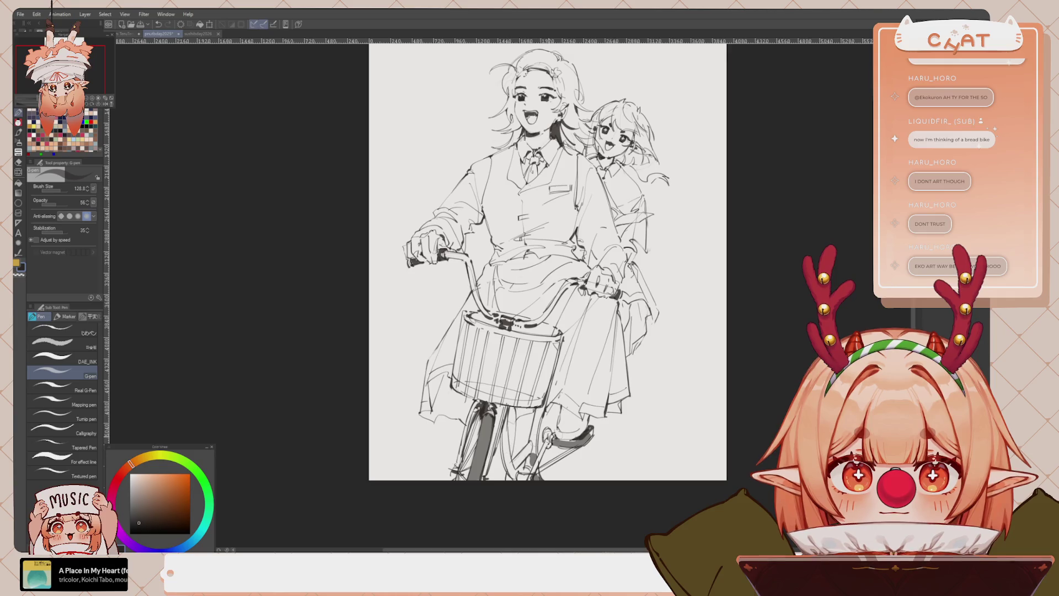
left_click_drag(550, 426, 551, 451)
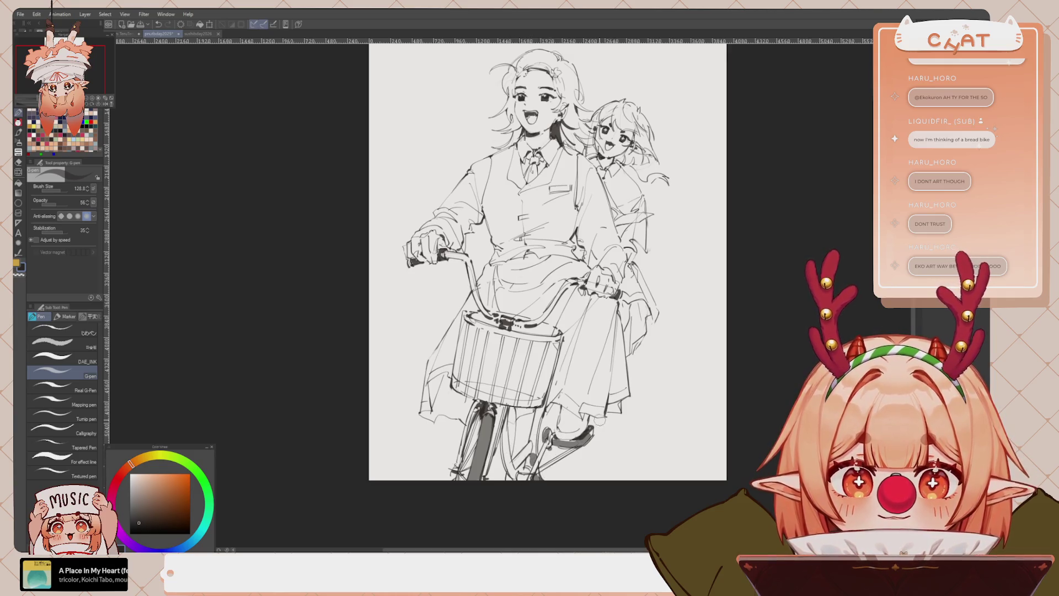
left_click_drag(599, 421, 566, 436)
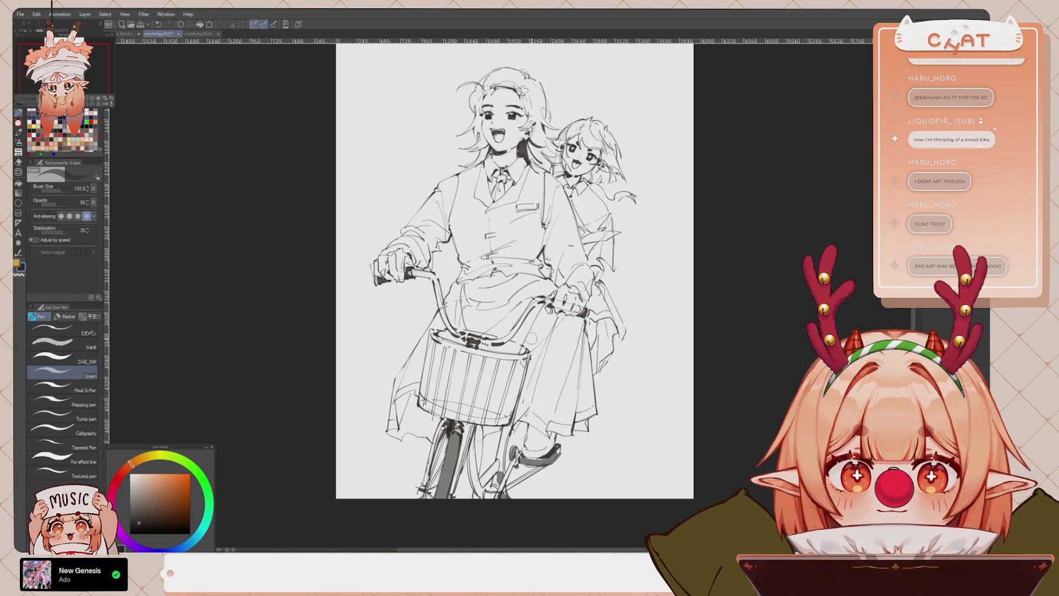
Switch back to the DAE_PENCIL 3 pencil and zoom in on the riders and bicycle
key("p")
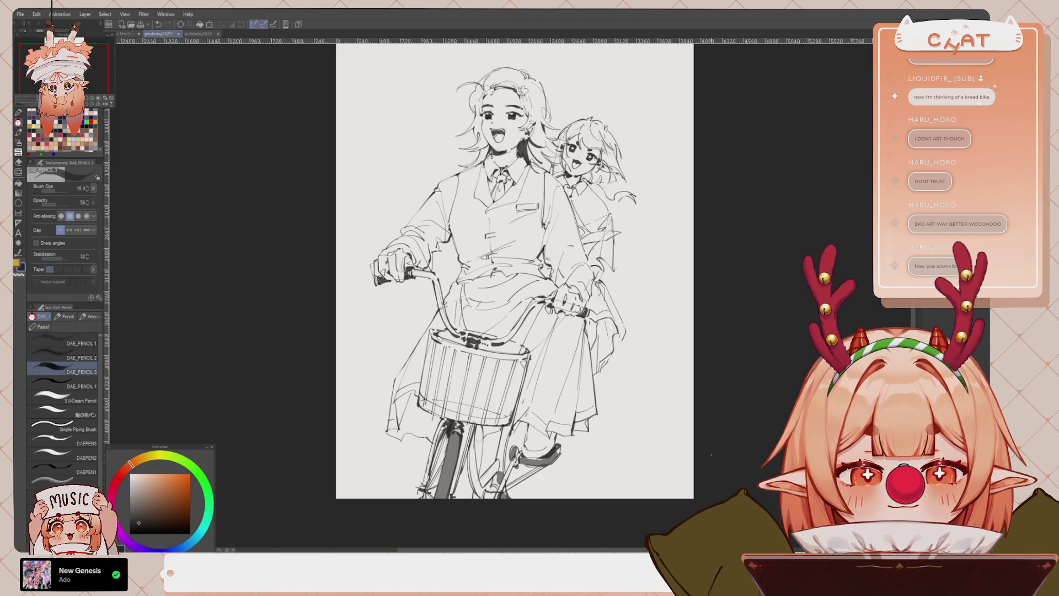
mouse_move(502, 383)
left_mouse_down()
mouse_move(502, 356)
mouse_move(526, 392)
left_mouse_up()
scroll(502, 355, "up", 2)
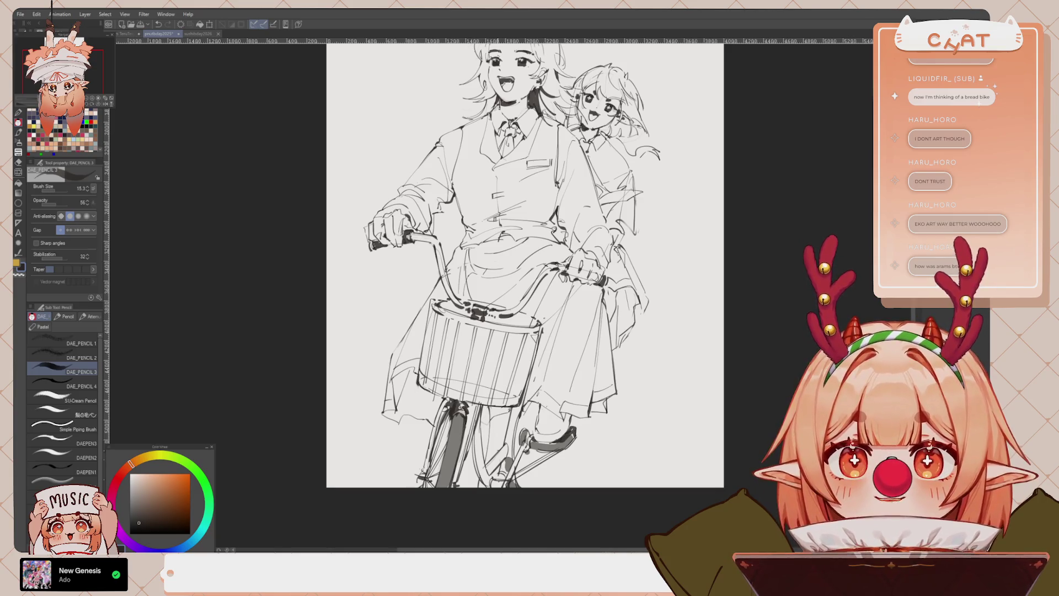
left_click_drag(524, 264, 519, 265)
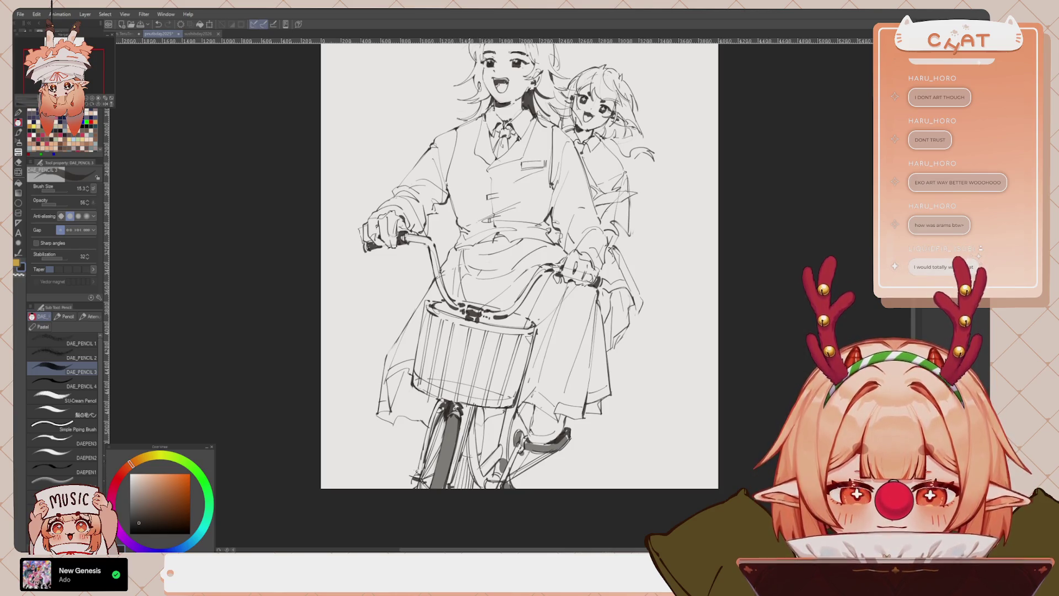
left_click_drag(545, 61, 540, 55)
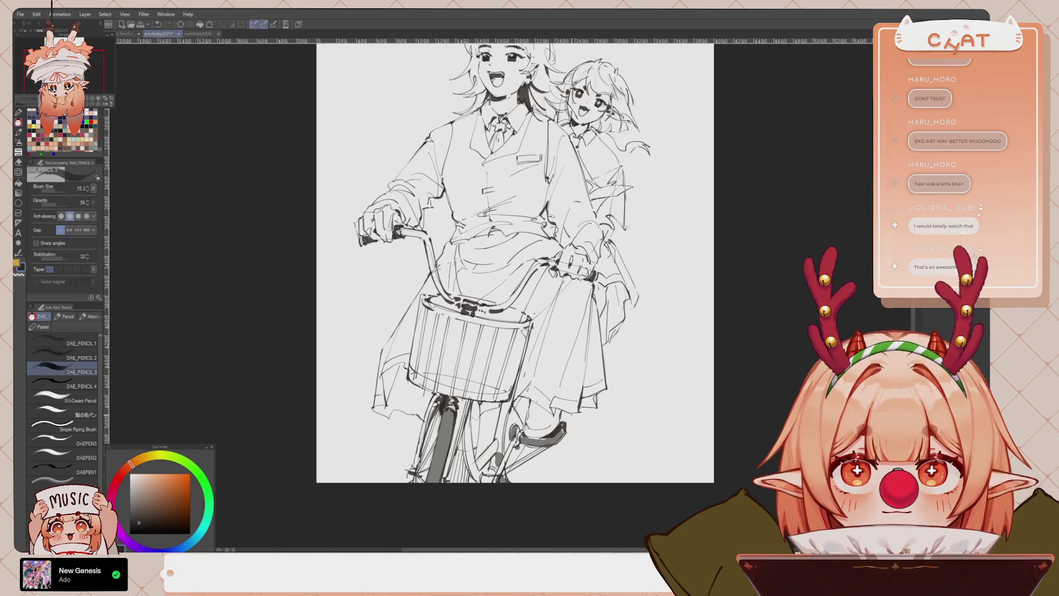
Redraw the vertical pencil line along the right shoe, undoing several attempts until it fits
left_click_drag(571, 414, 558, 481)
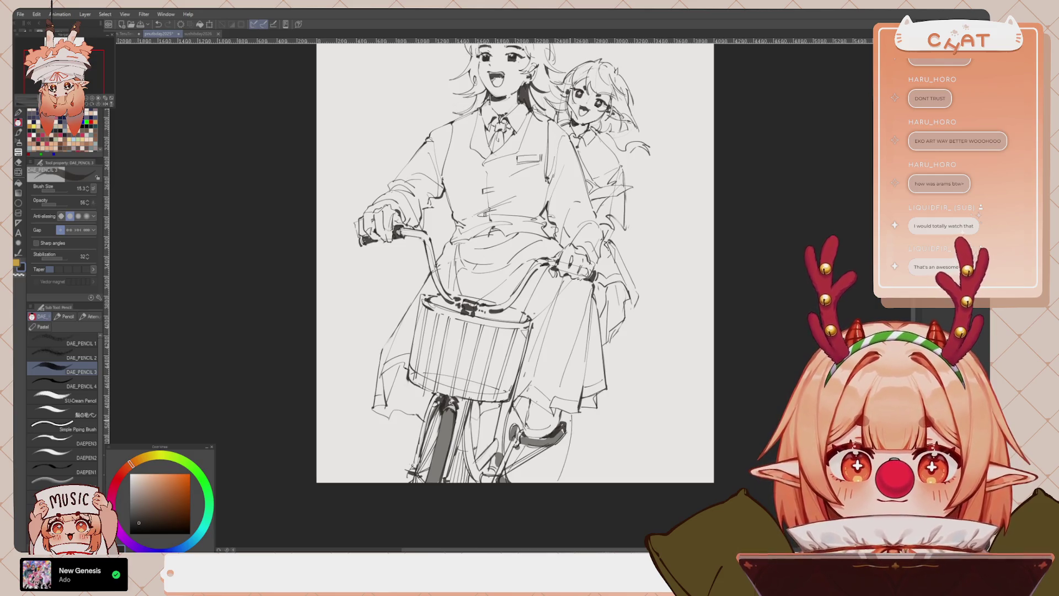
key("ctrl+z")
left_click_drag(568, 430, 559, 483)
left_click_drag(568, 428, 558, 478)
key("ctrl+z")
key("ctrl+z")
left_click_drag(574, 437, 553, 478)
key("ctrl+z")
key("ctrl+z")
left_click_drag(562, 436, 552, 479)
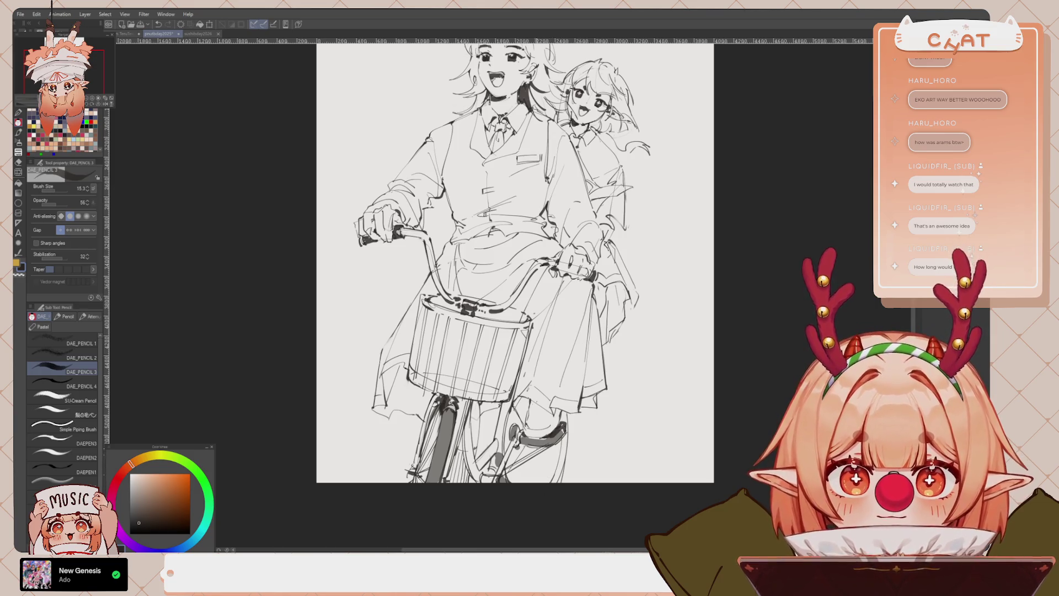
Try pencil lines at the left pedal, undoing each until the attempts are cleared
mouse_move(524, 462)
left_mouse_down()
mouse_move(520, 482)
mouse_move(535, 466)
mouse_move(542, 483)
left_mouse_up()
key("ctrl+z")
key("ctrl+z")
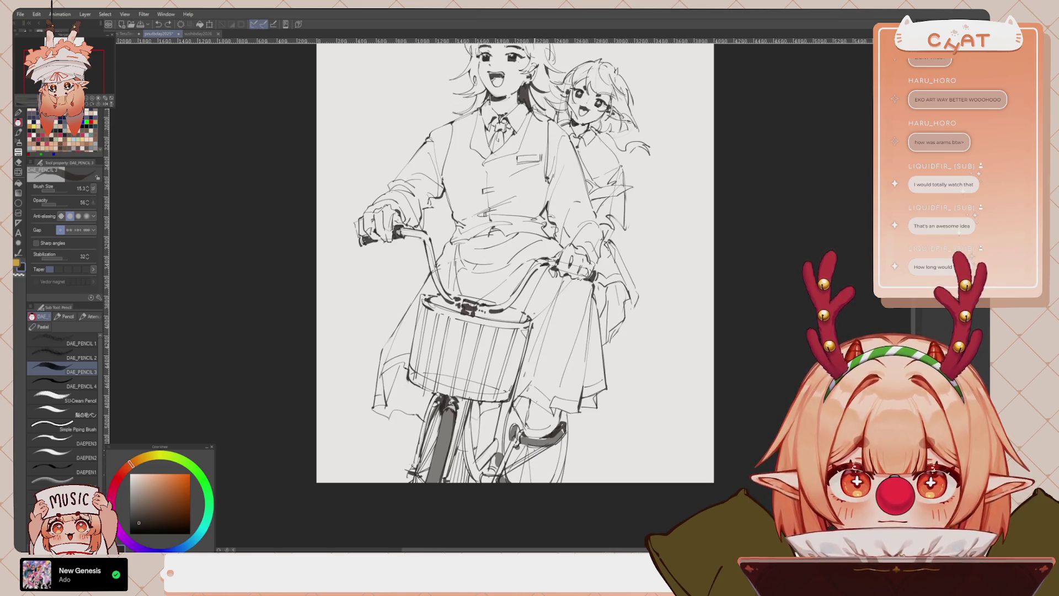
left_click_drag(547, 445, 531, 482)
left_click_drag(549, 447, 525, 483)
key("ctrl+z")
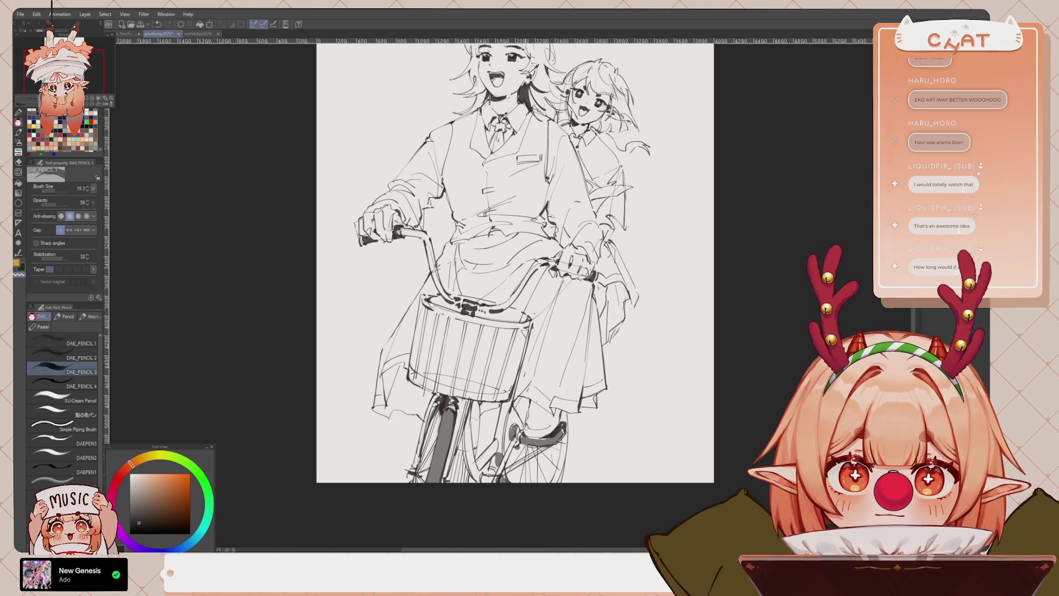
key("ctrl+z")
left_click_drag(543, 445, 511, 475)
key("ctrl+z")
key("ctrl+z")
key("ctrl+z")
key("ctrl+z")
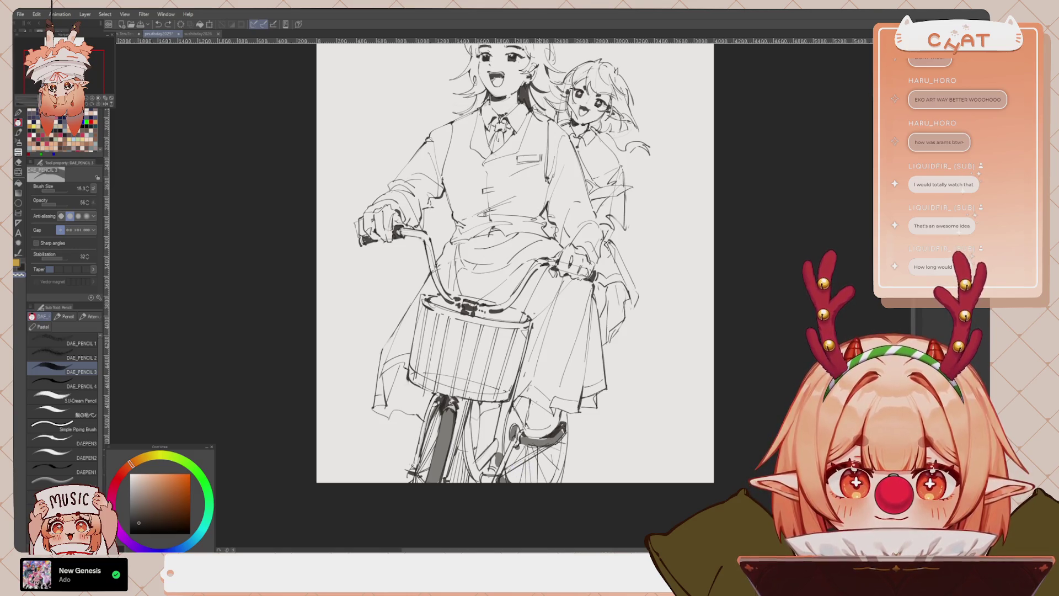
key("ctrl+z")
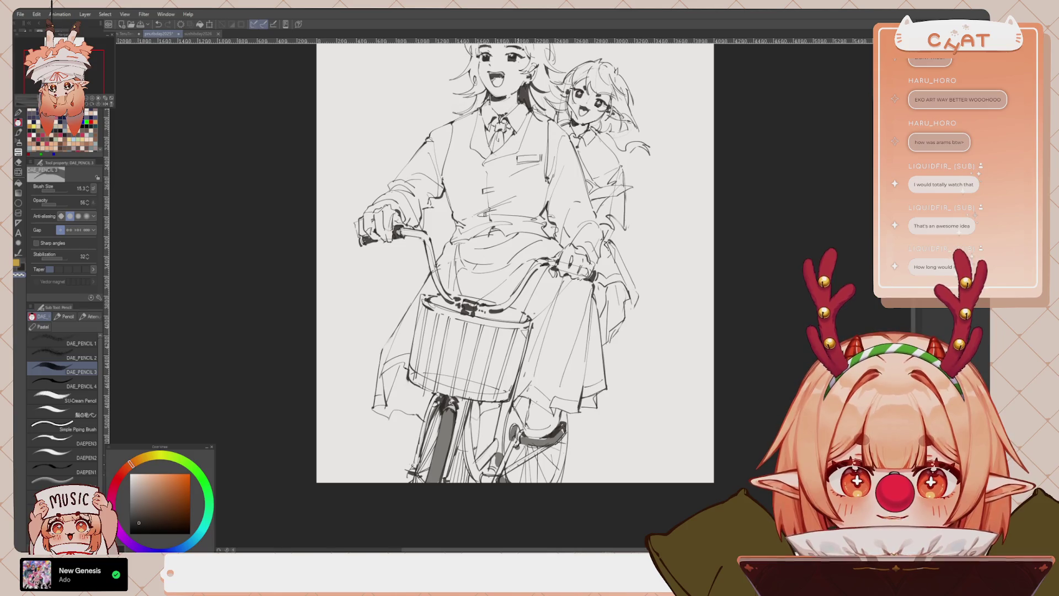
key("ctrl+z")
left_click_drag(518, 465, 546, 449)
key("ctrl+z")
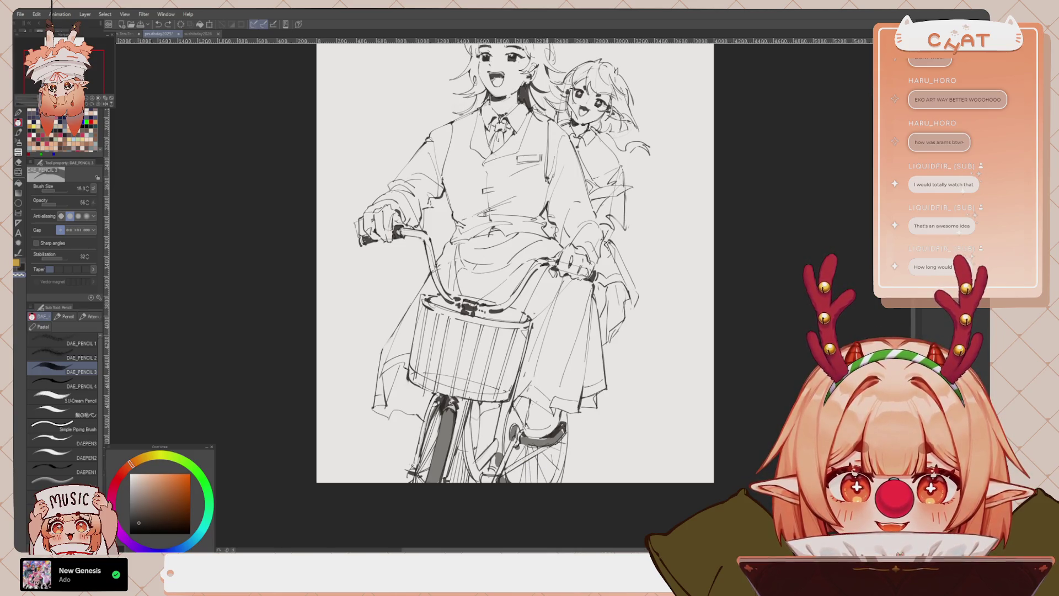
Swap the drawing colour back to dark red-brown and zoom out to the whole page
key("x")
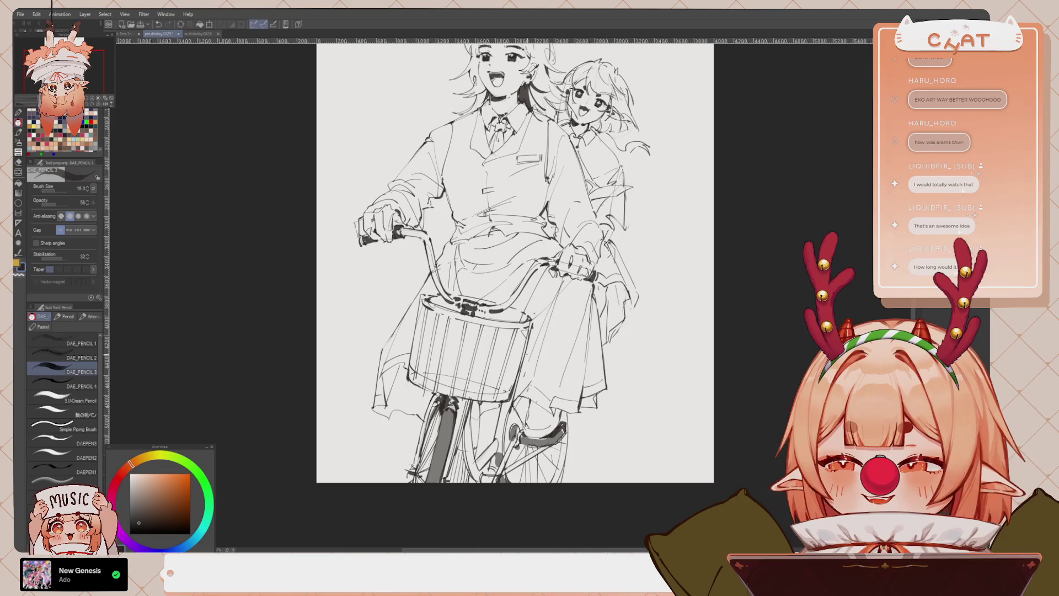
left_click_drag(577, 412, 586, 435)
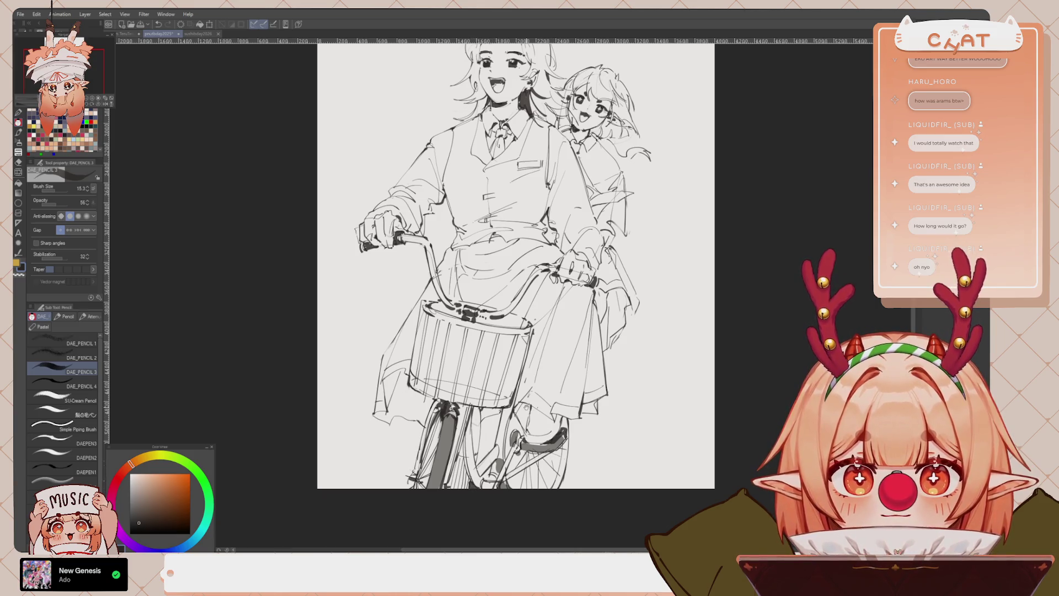
key("ctrl+minus")
key("ctrl+minus")
left_click_drag(586, 368, 576, 403)
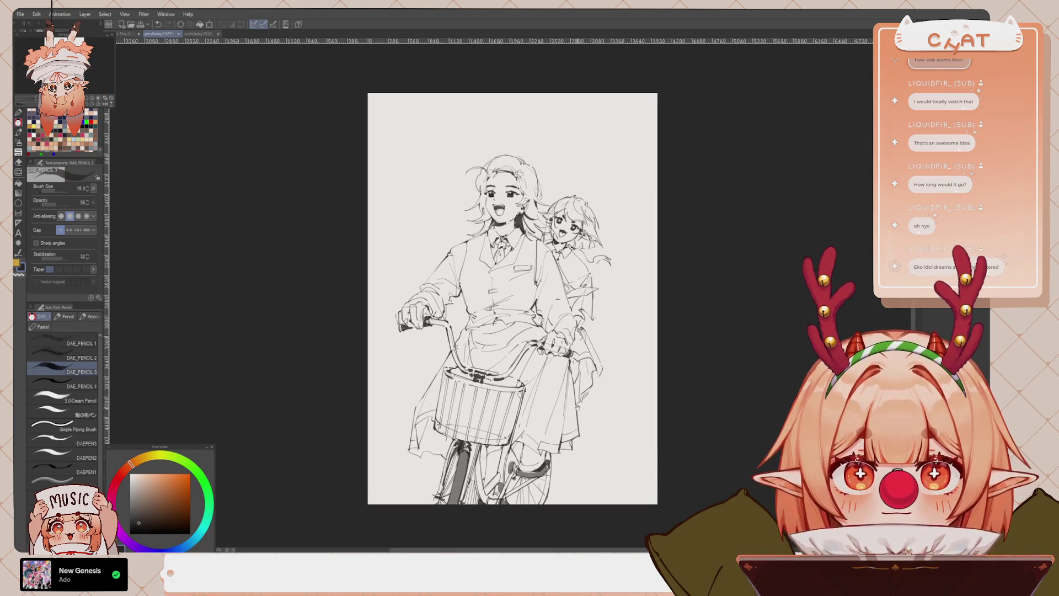
scroll(571, 415, "down", 1)
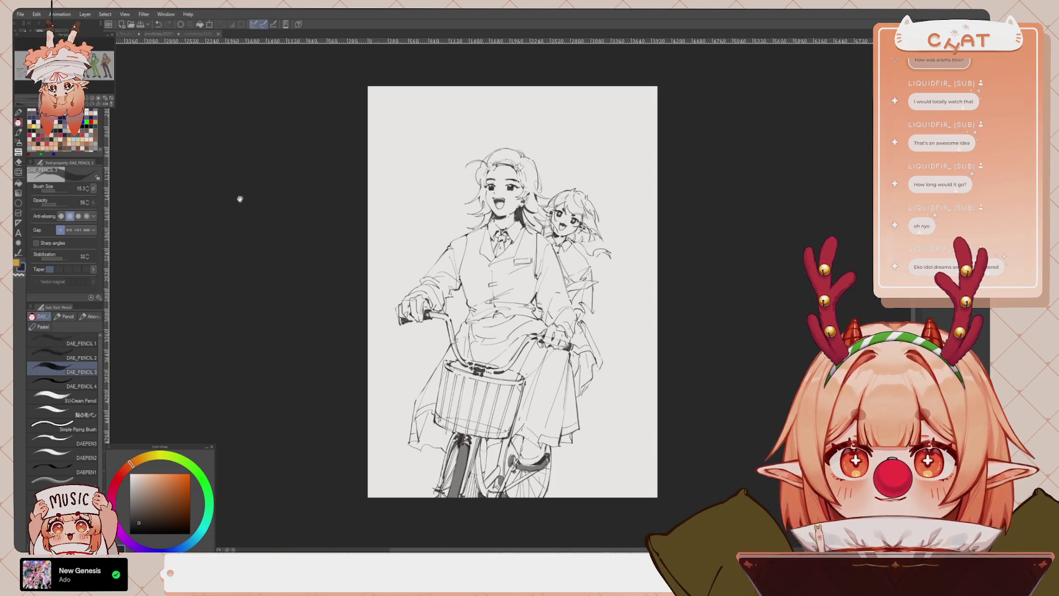
scroll(544, 425, "up", 2)
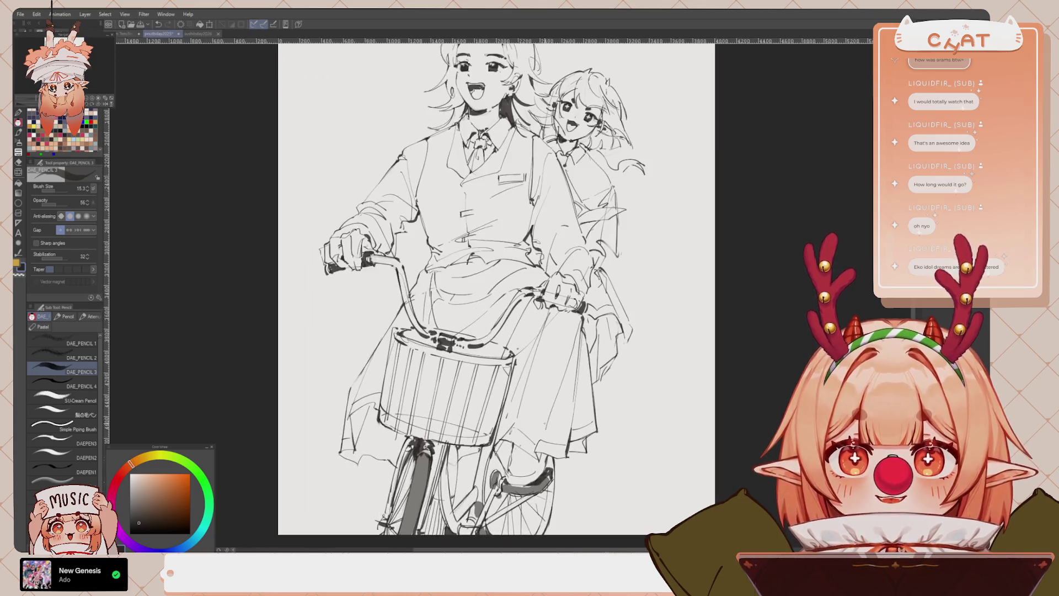
scroll(441, 331, "up", 1)
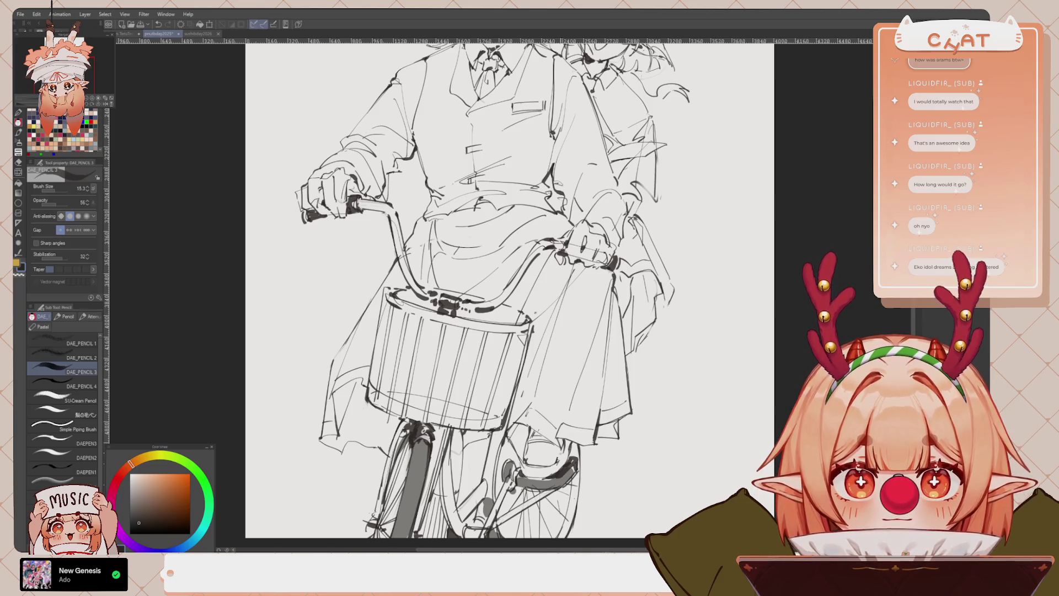
scroll(510, 289, "down", 3)
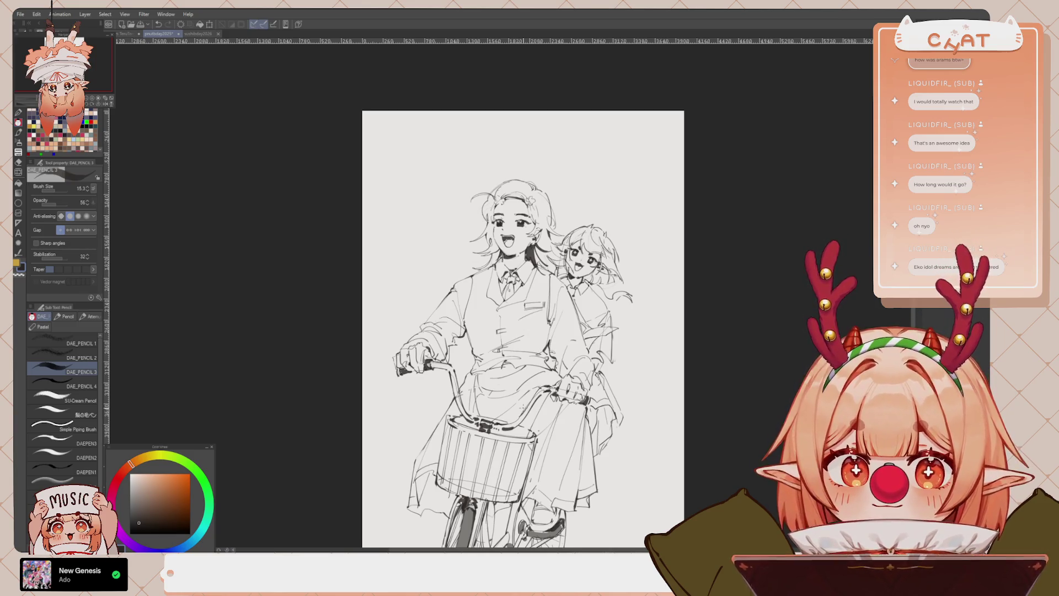
Draw a short pencil stroke on the front girl's vest by the collar, discarding a handlebar test stroke
scroll(546, 269, "up", 2)
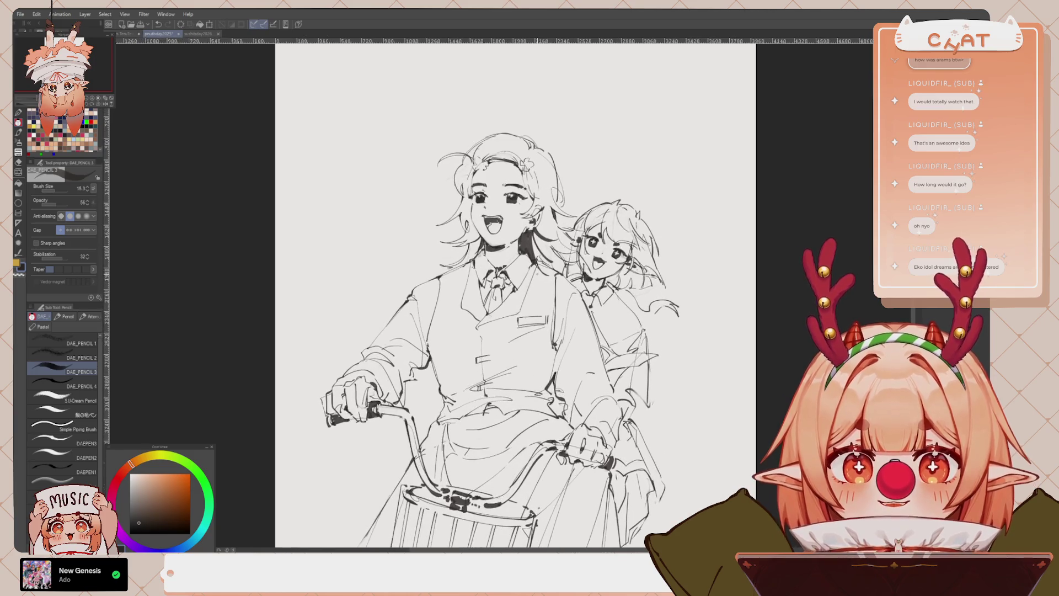
left_click_drag(227, 113, 243, 151)
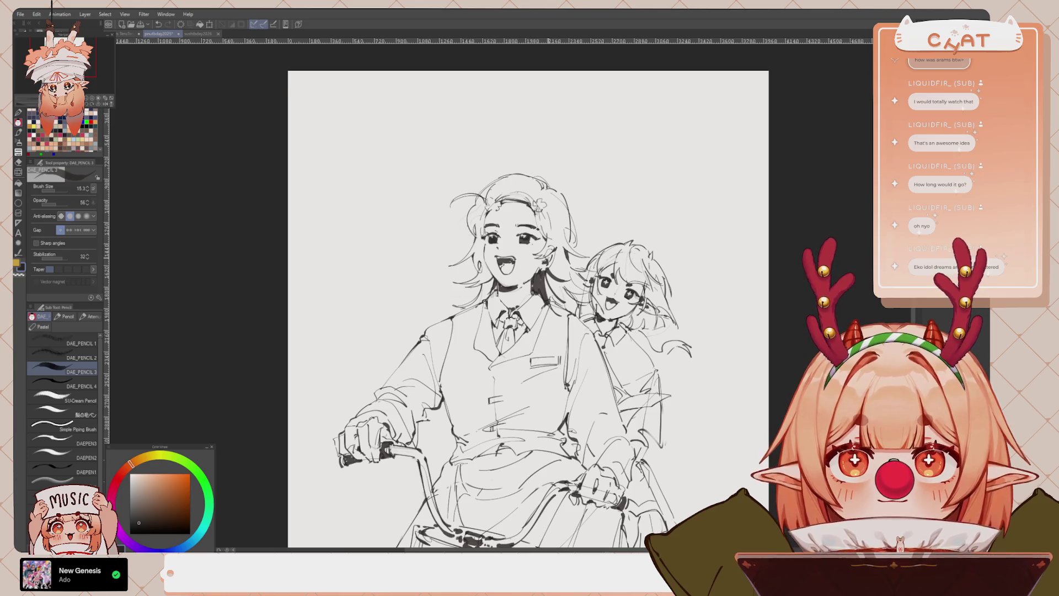
scroll(528, 309, "down", 2)
left_click_drag(535, 336, 523, 265)
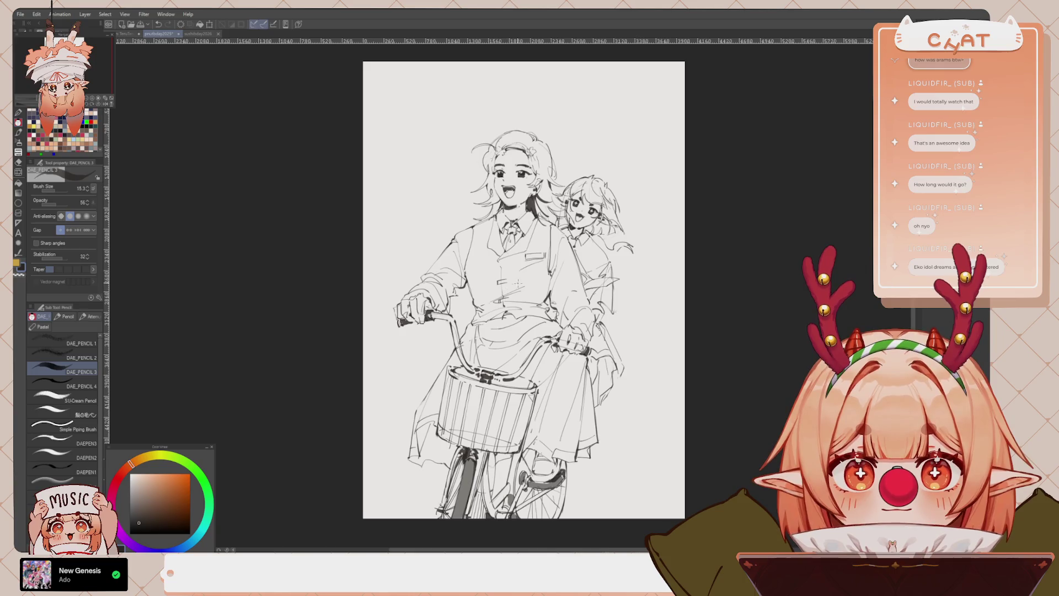
mouse_move(552, 389)
left_mouse_down()
mouse_move(547, 312)
mouse_move(548, 357)
left_mouse_up()
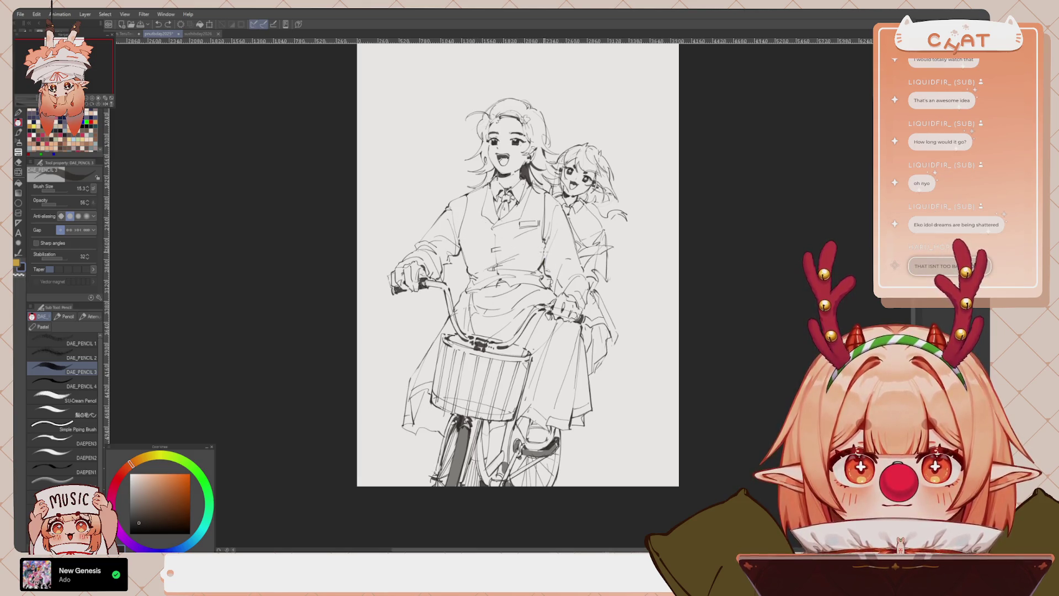
left_click_drag(544, 248, 540, 272)
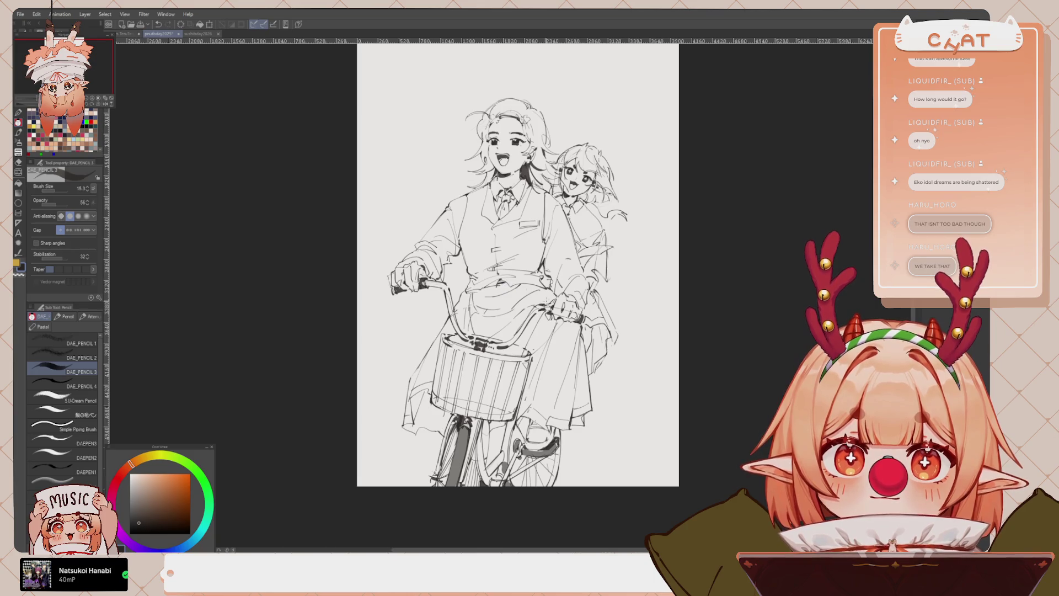
left_click_drag(518, 265, 526, 214)
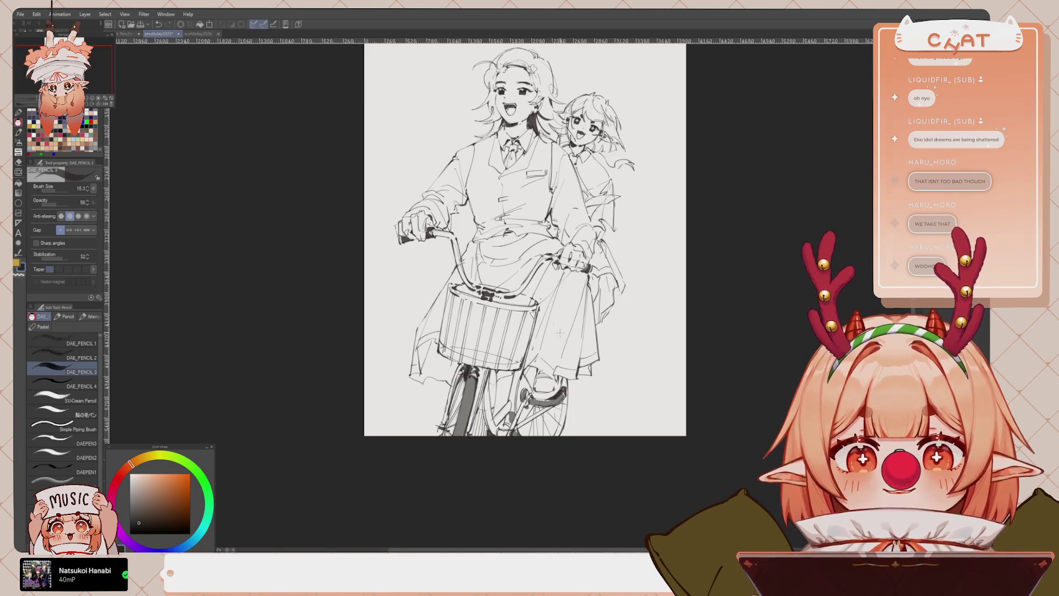
left_click_drag(556, 294, 585, 294)
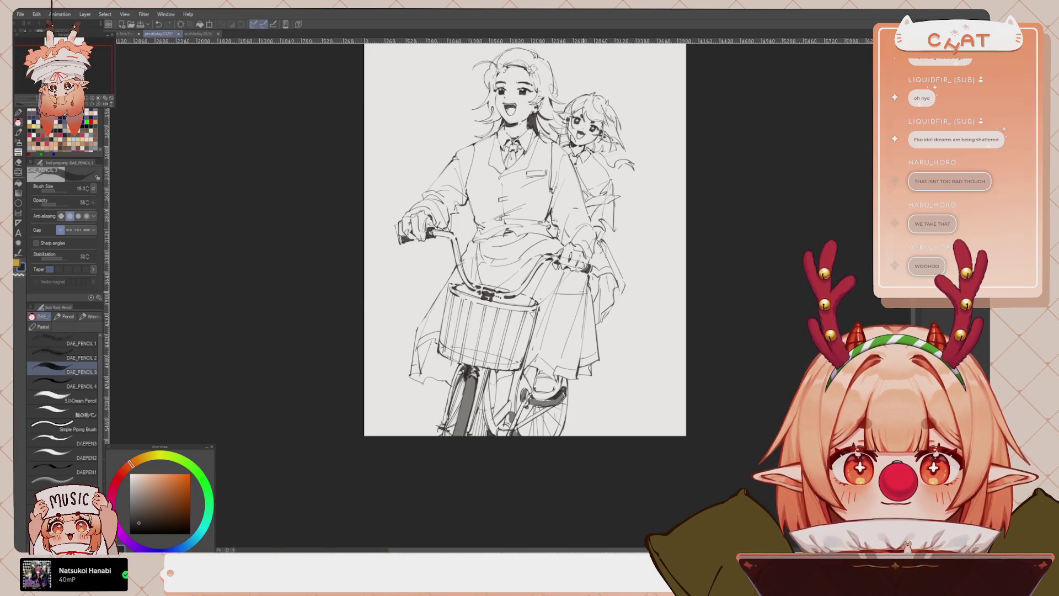
key("ctrl+z")
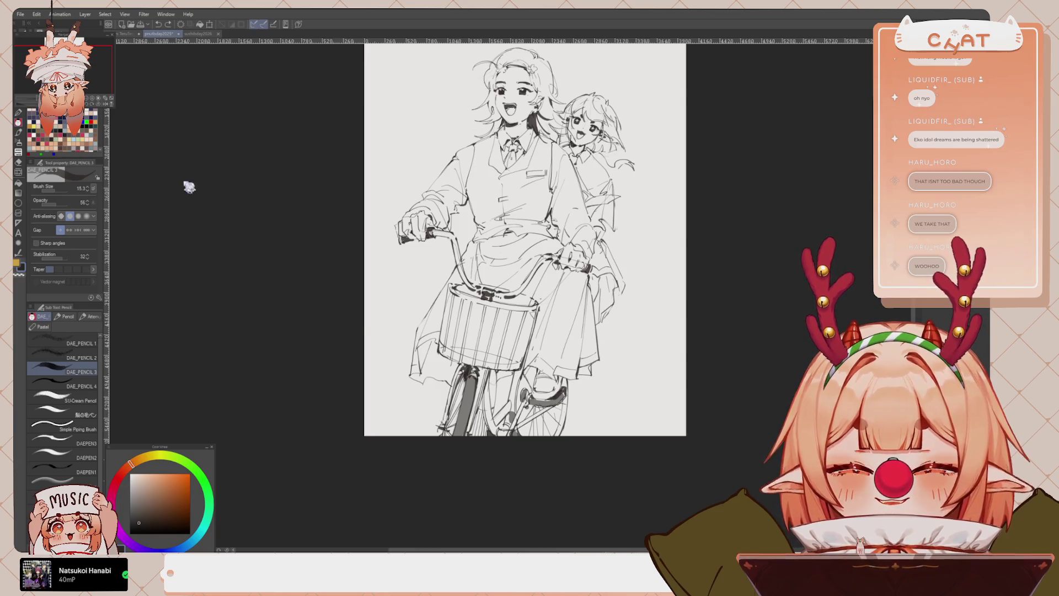
mouse_move(126, 33)
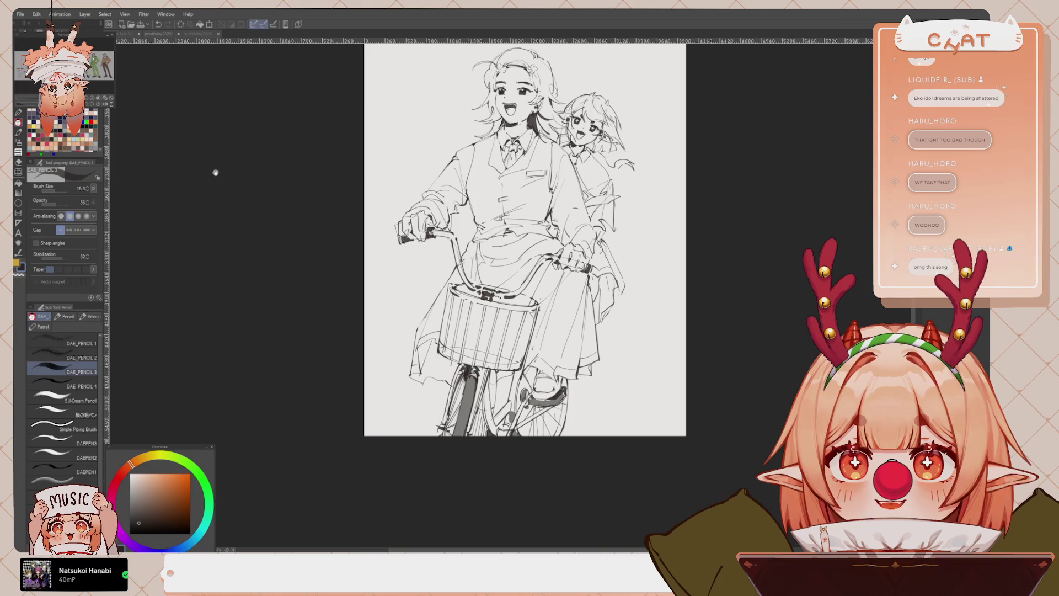
key("ctrl+plus")
key("ctrl+plus")
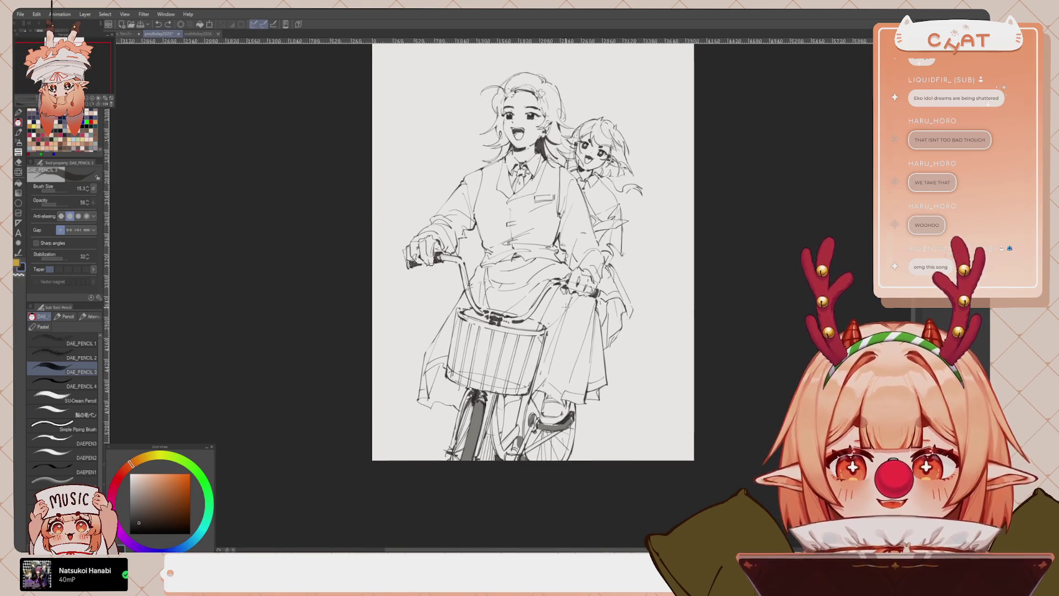
Draw vertical slat lines in the bicycle basket, redrawing the second slat once
scroll(568, 356, "down", 1)
scroll(535, 378, "up", 1)
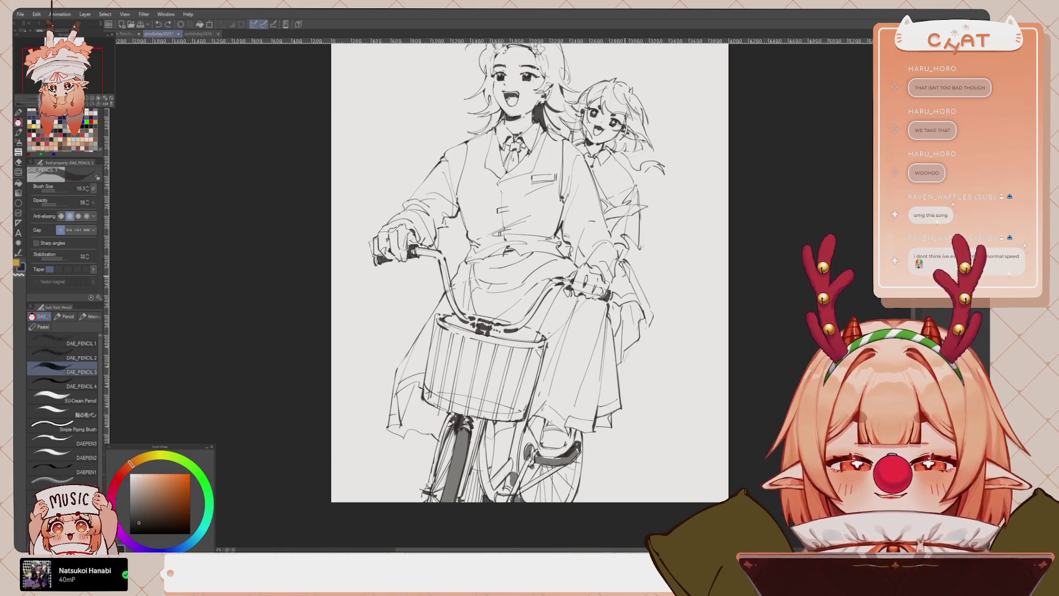
scroll(529, 276, "up", 2)
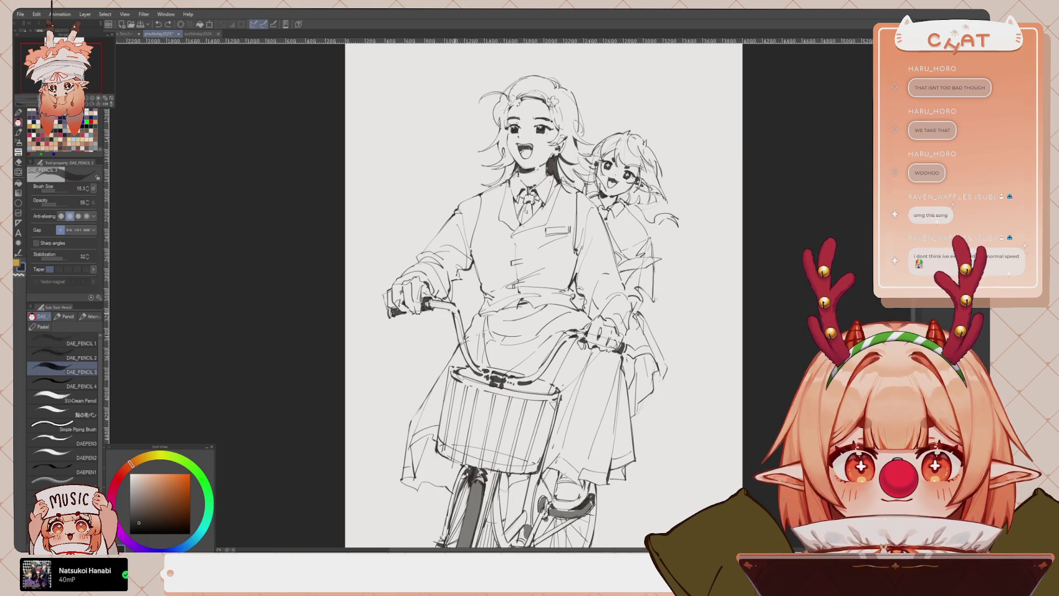
scroll(529, 276, "down", 2)
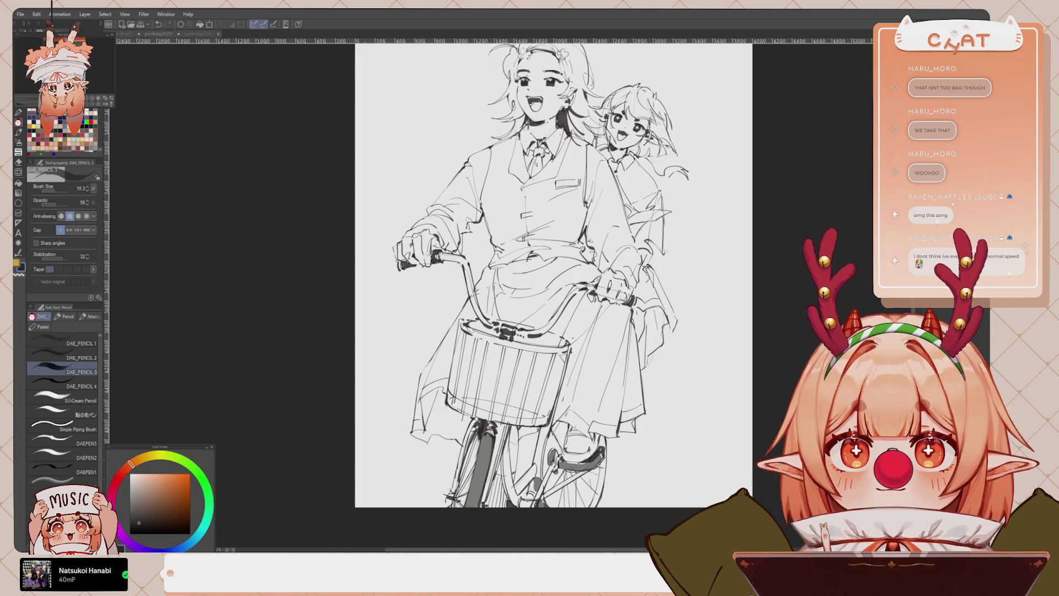
left_click(553, 330)
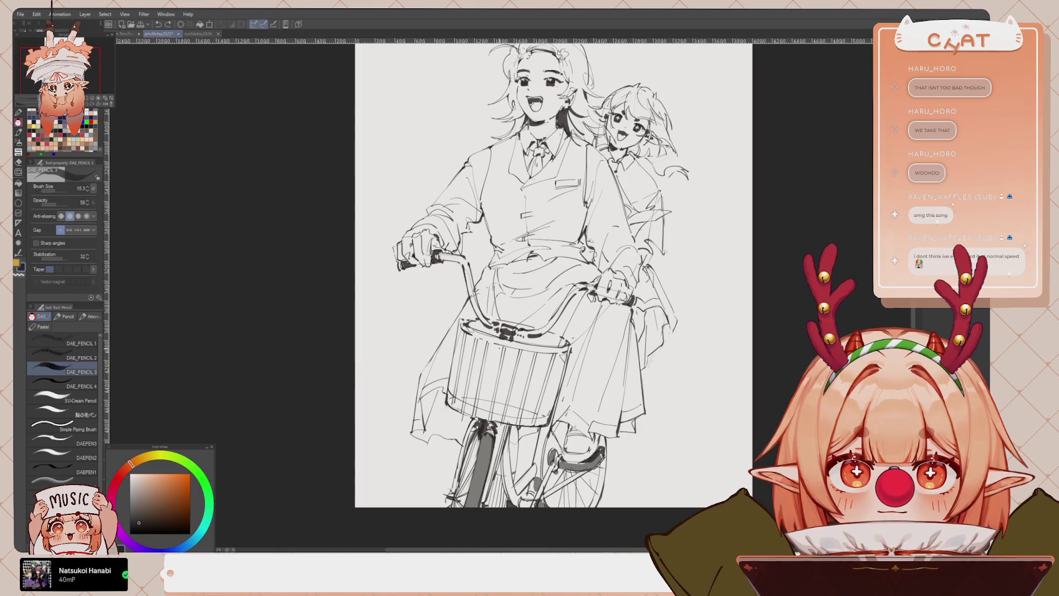
left_click_drag(500, 345, 489, 402)
left_click_drag(508, 348, 495, 408)
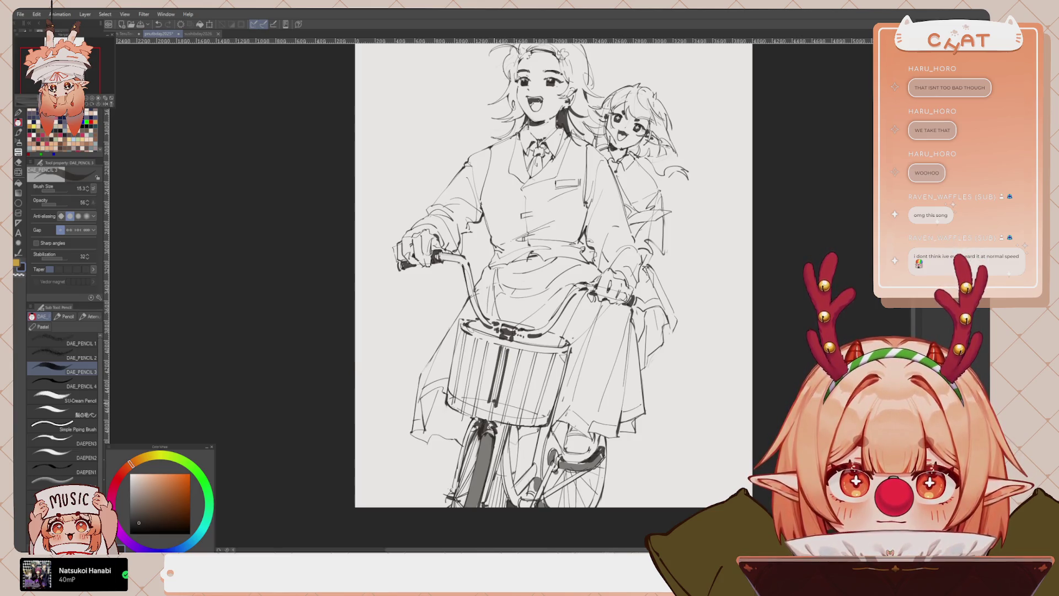
key("ctrl+z")
left_click_drag(508, 346, 494, 406)
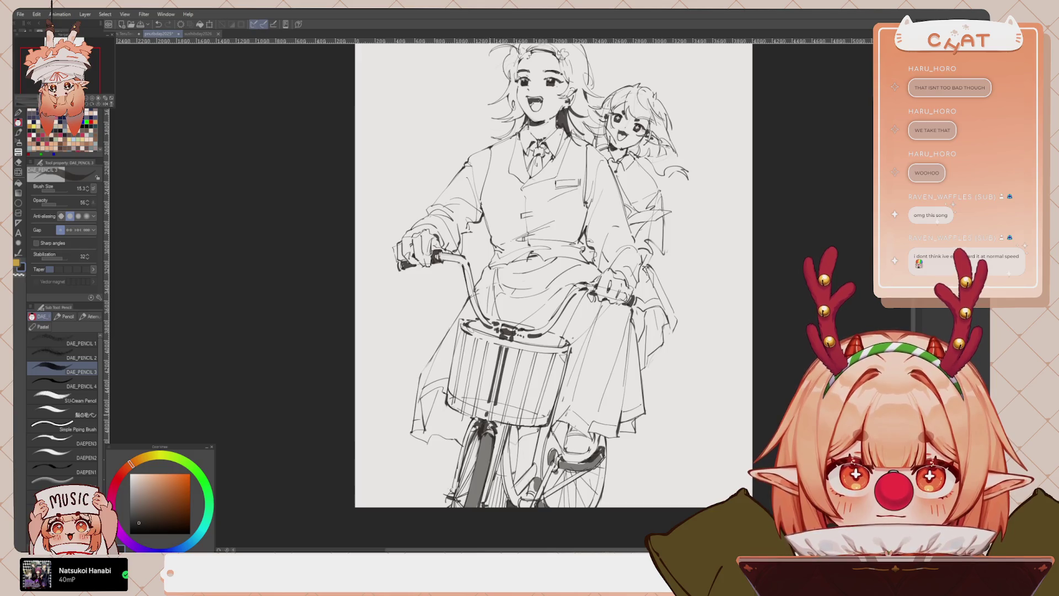
Toggle the last basket stroke off and on with undo and redo to compare
scroll(552, 232, "down", 3)
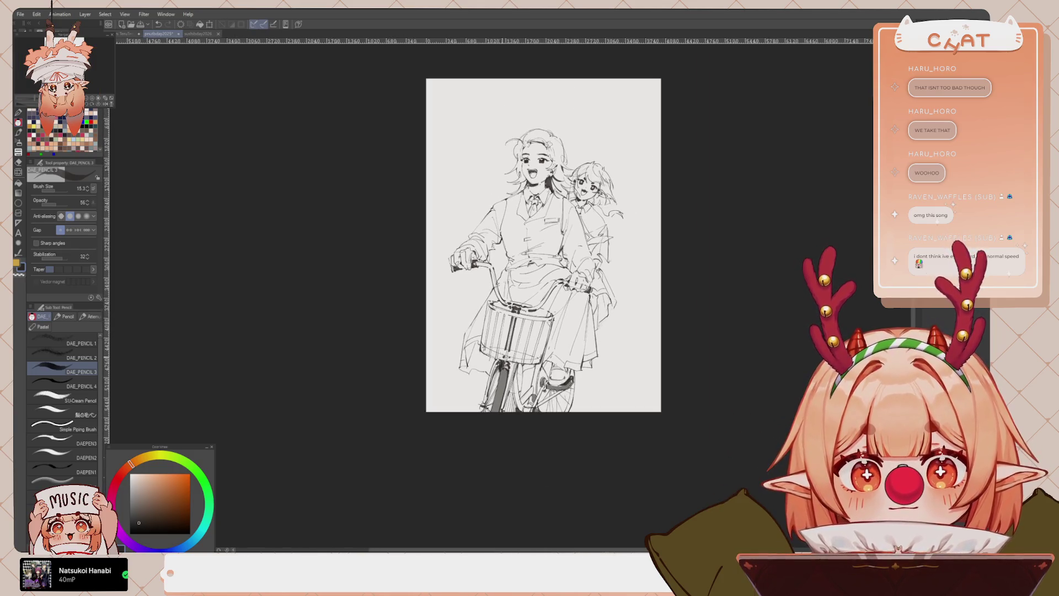
key("ctrl+z")
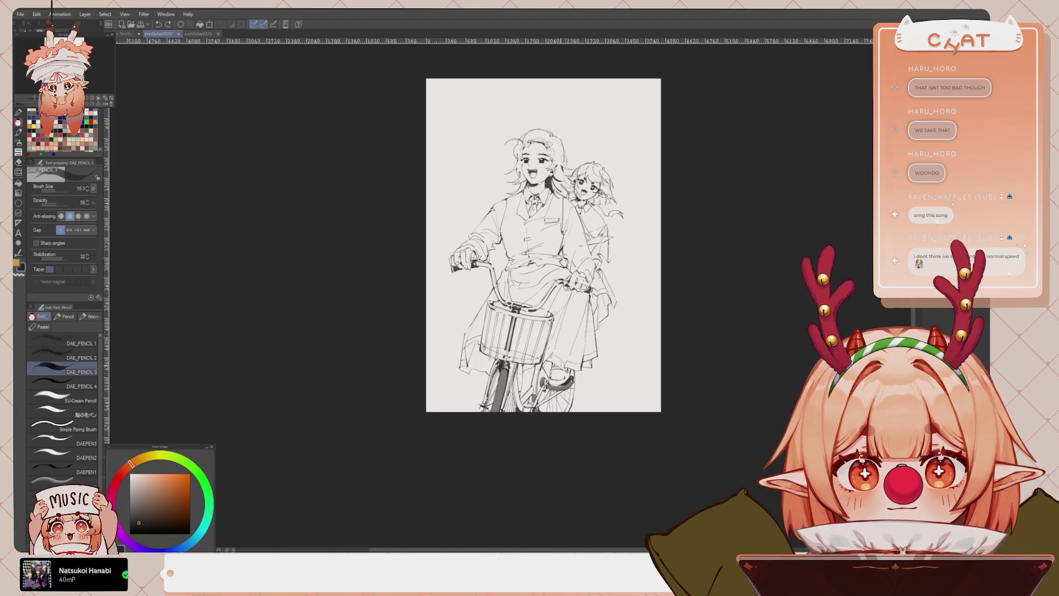
key("ctrl+y")
key("ctrl+z")
key("ctrl+y")
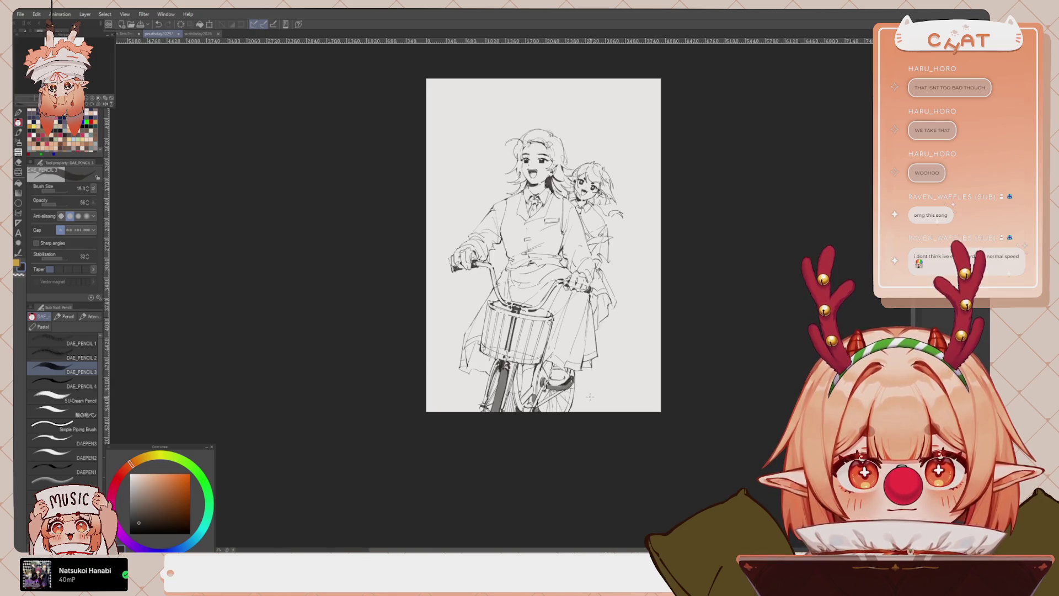
scroll(671, 219, "up", 2)
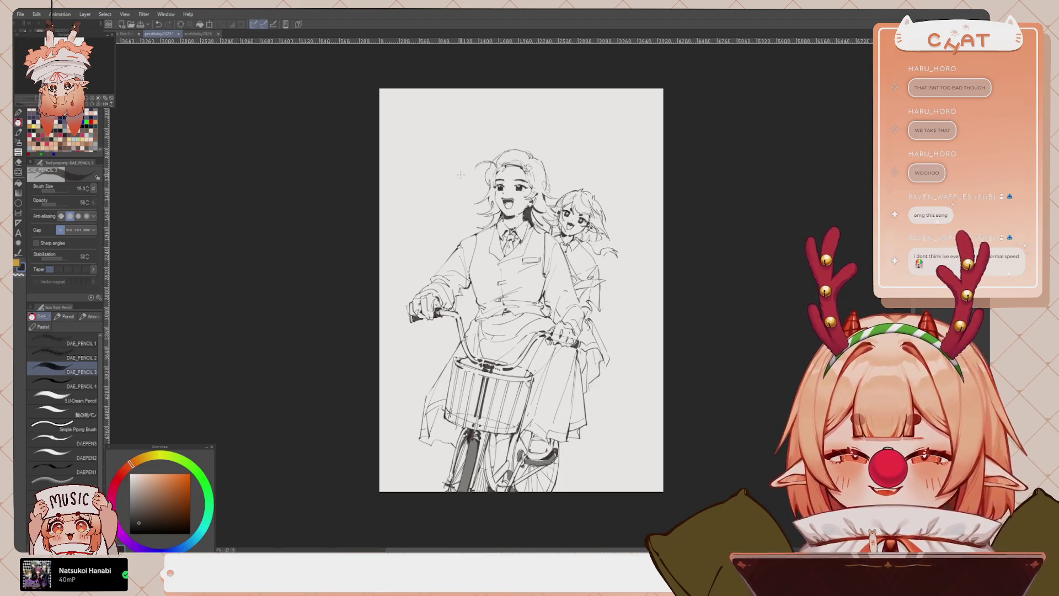
Switch to yellow-orange and lasso-fill both girls and the bicycle with a flat ochre base
key("x")
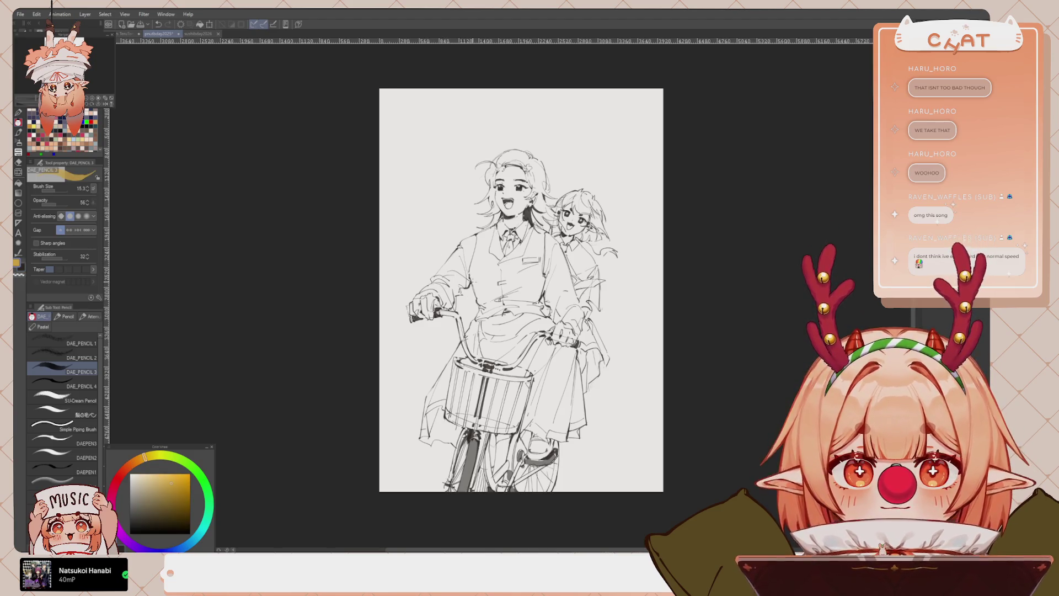
key("m")
mouse_move(572, 147)
left_mouse_down()
mouse_move(410, 225)
mouse_move(680, 456)
mouse_move(696, 334)
mouse_move(676, 113)
left_mouse_up()
key("ctrl+d")
left_click(62, 447)
mouse_move(547, 128)
left_mouse_down()
mouse_move(741, 380)
mouse_move(529, 118)
left_mouse_up()
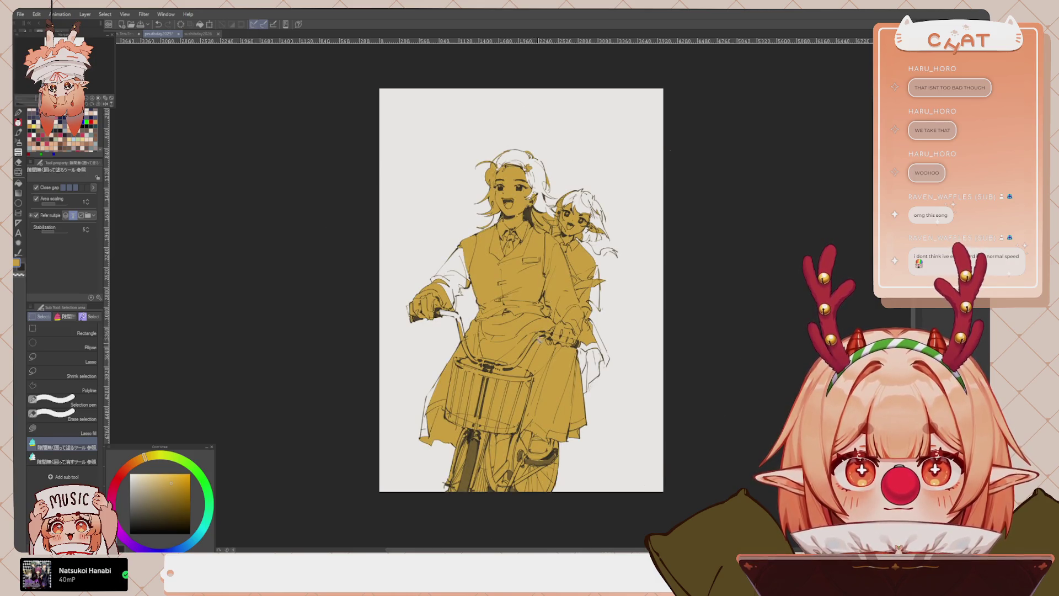
scroll(521, 333, "up", 1)
With the G-pen at 100% opacity, paint ochre over the white gaps on the left sleeve
key("p")
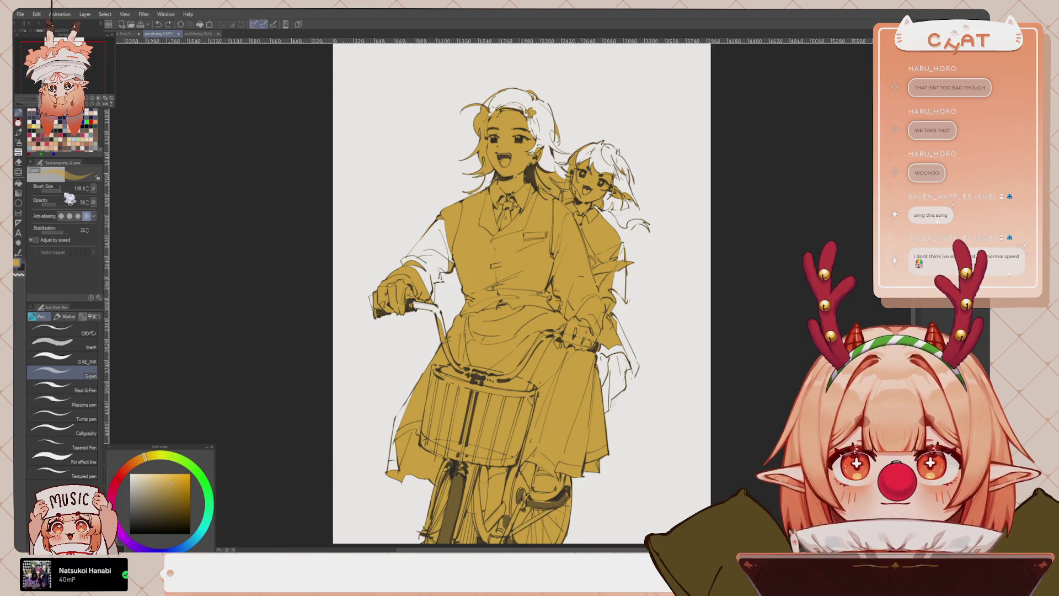
left_click_drag(70, 200, 94, 203)
mouse_move(438, 226)
left_mouse_down()
mouse_move(401, 261)
mouse_move(423, 280)
left_mouse_up()
mouse_move(425, 259)
left_mouse_down()
mouse_move(425, 275)
mouse_move(444, 235)
mouse_move(444, 274)
mouse_move(442, 258)
mouse_move(430, 293)
mouse_move(435, 270)
left_mouse_up()
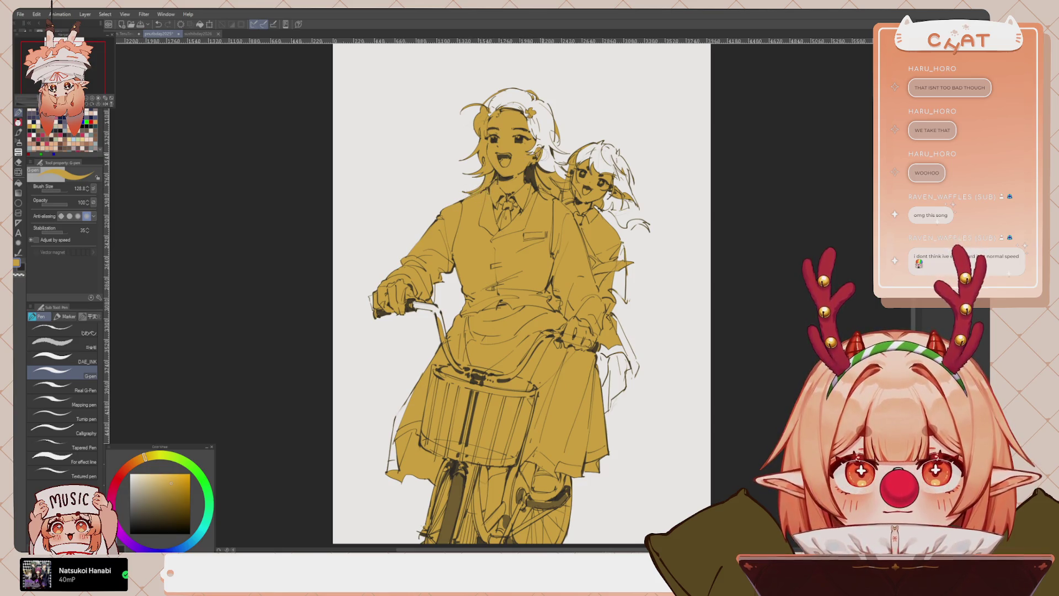
Paint ochre into the white gap along the skirt's left edge
scroll(413, 329, "down", 3)
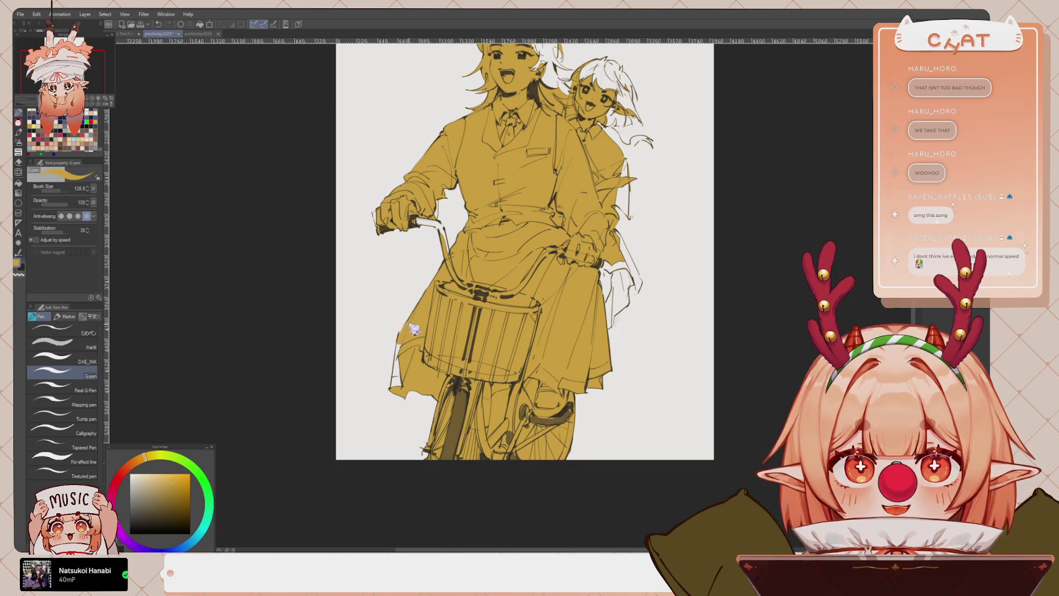
left_click_drag(401, 339, 392, 385)
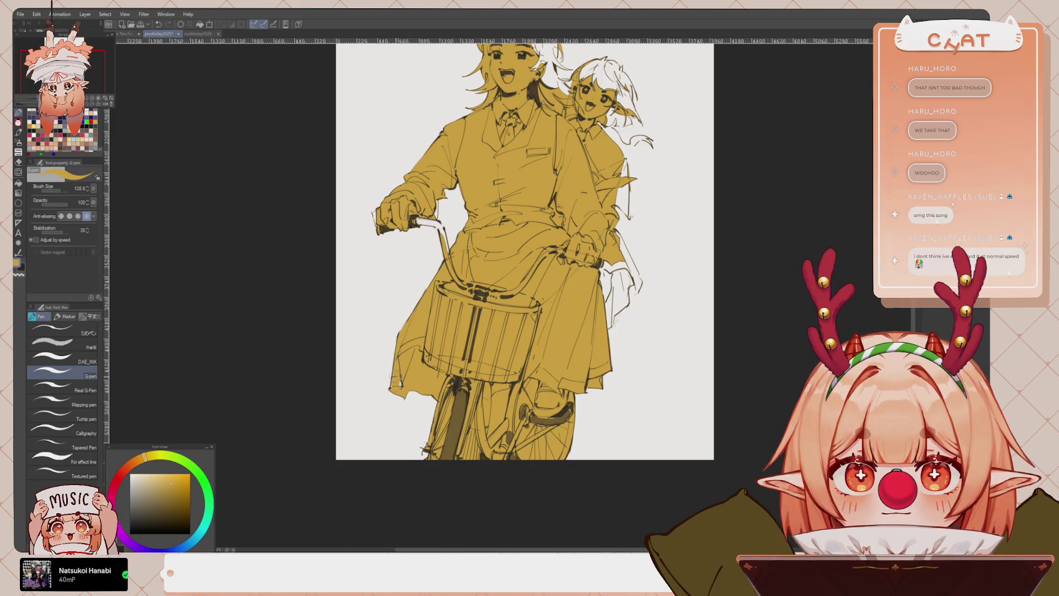
left_click_drag(518, 338, 508, 331)
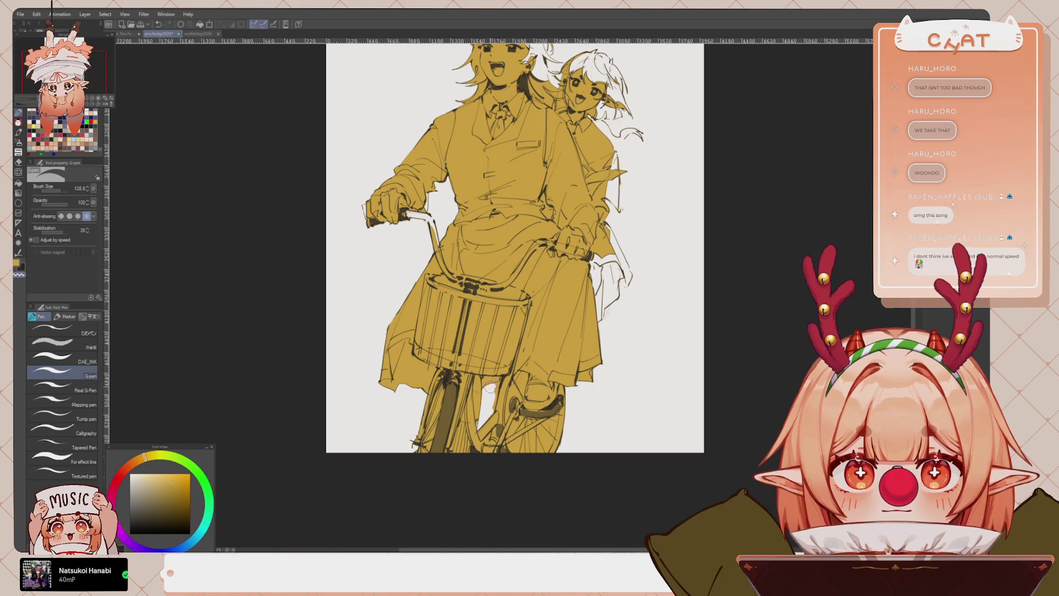
Erase the ochre from the bicycle's front fork with transparent colour, redoing the stroke several times
left_click(480, 418, "alt")
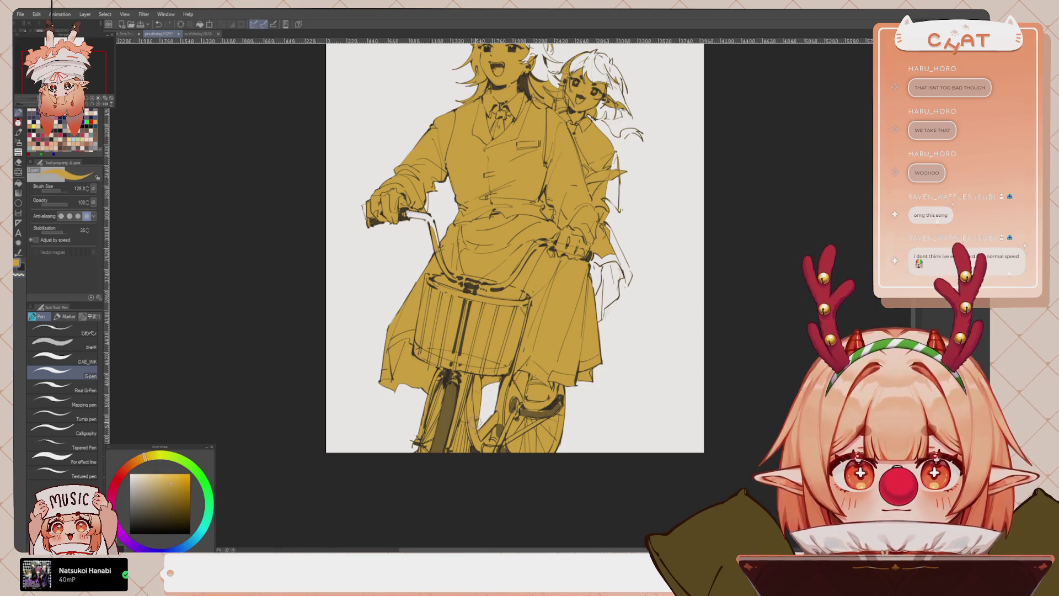
key("c")
left_click_drag(444, 389, 426, 439)
key("ctrl+z")
left_click_drag(444, 386, 425, 436)
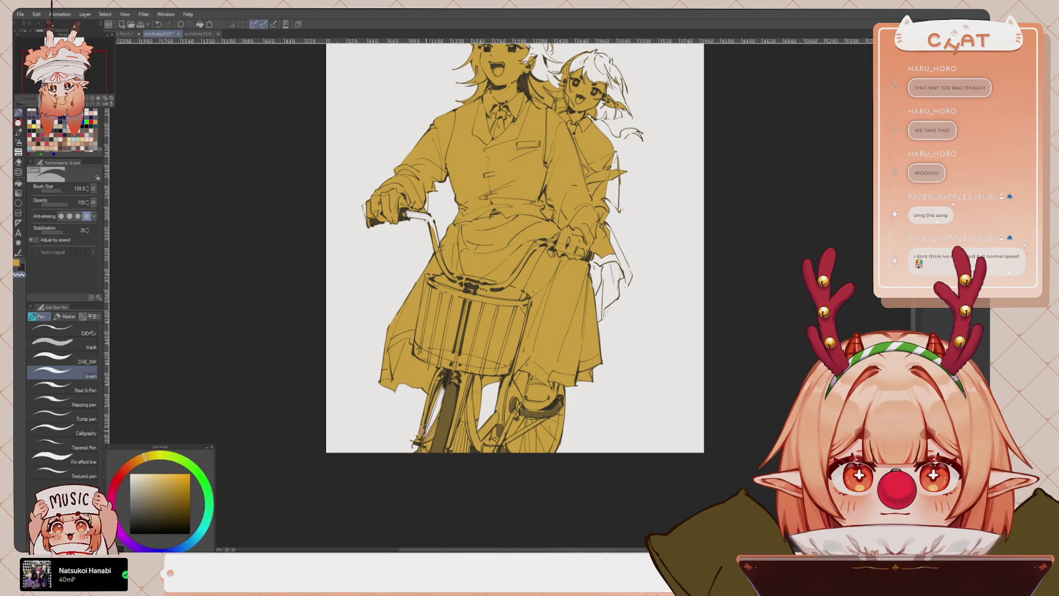
key("ctrl+z")
left_click_drag(444, 386, 434, 436)
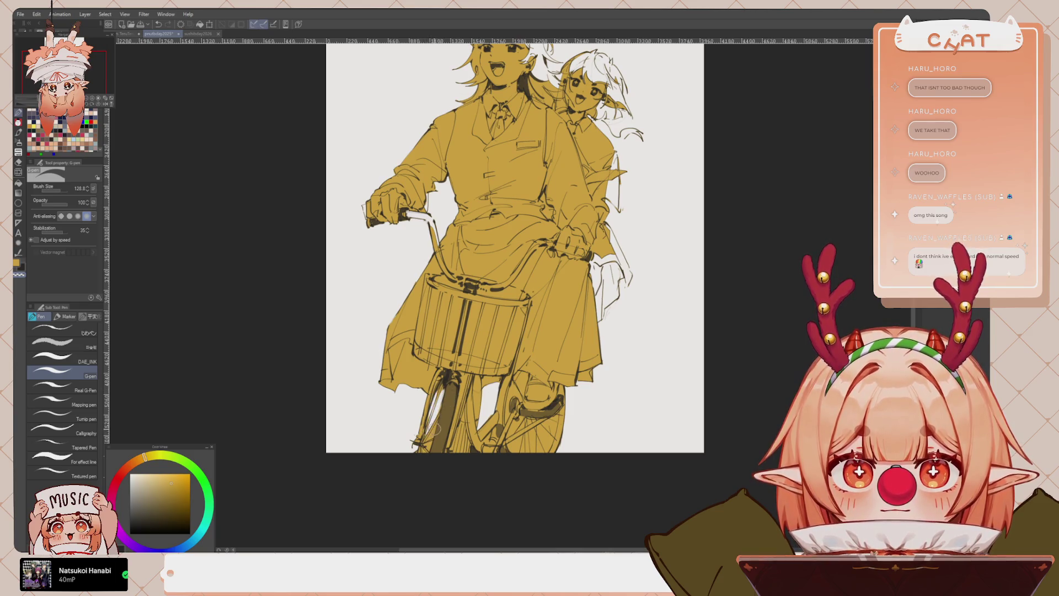
key("ctrl+z")
left_click_drag(443, 385, 424, 432)
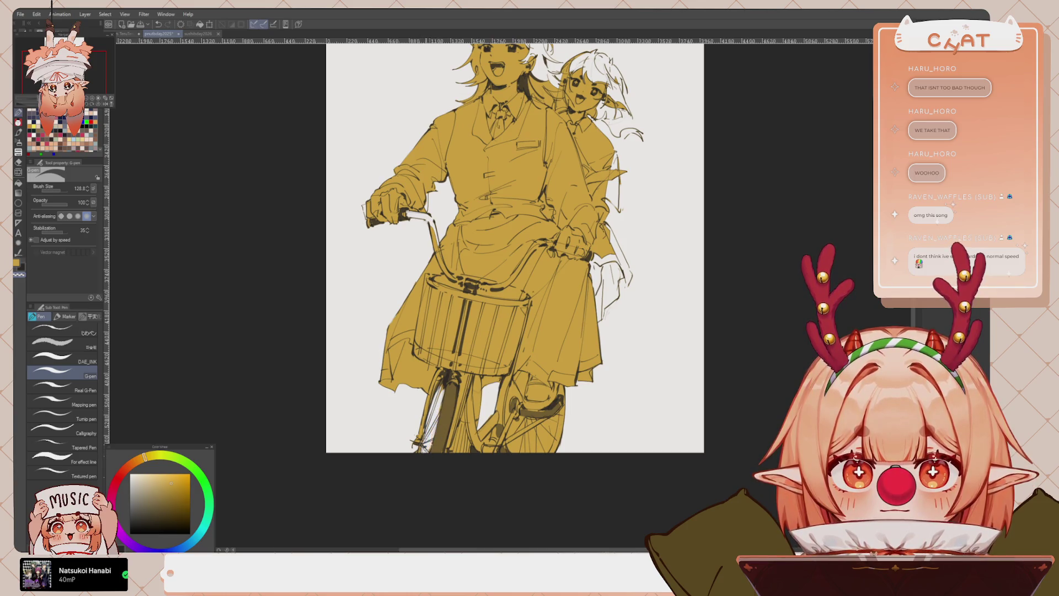
scroll(415, 392, "up", 1)
scroll(415, 391, "up", 1)
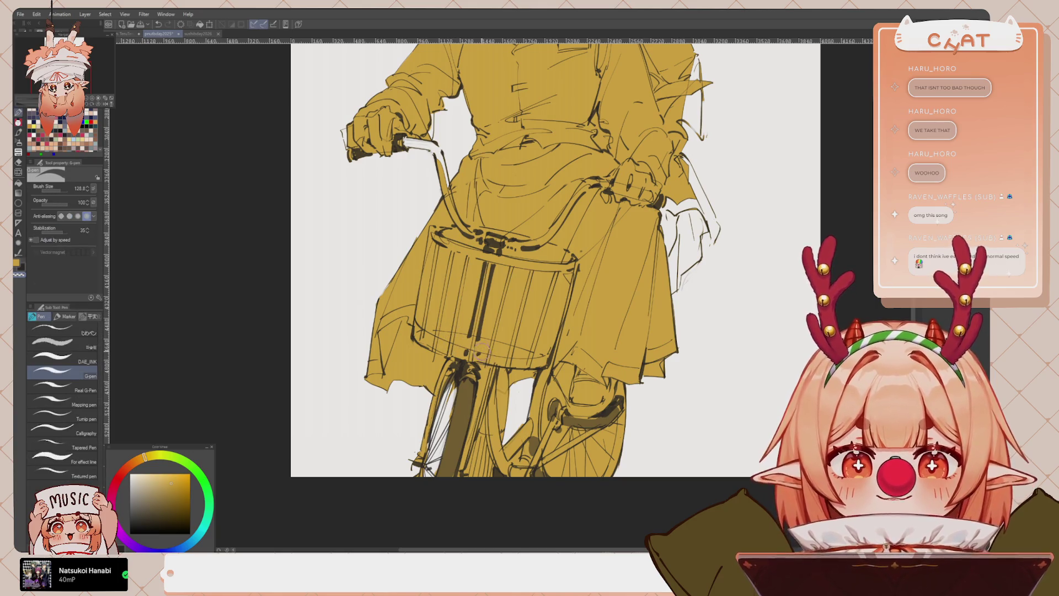
key("p")
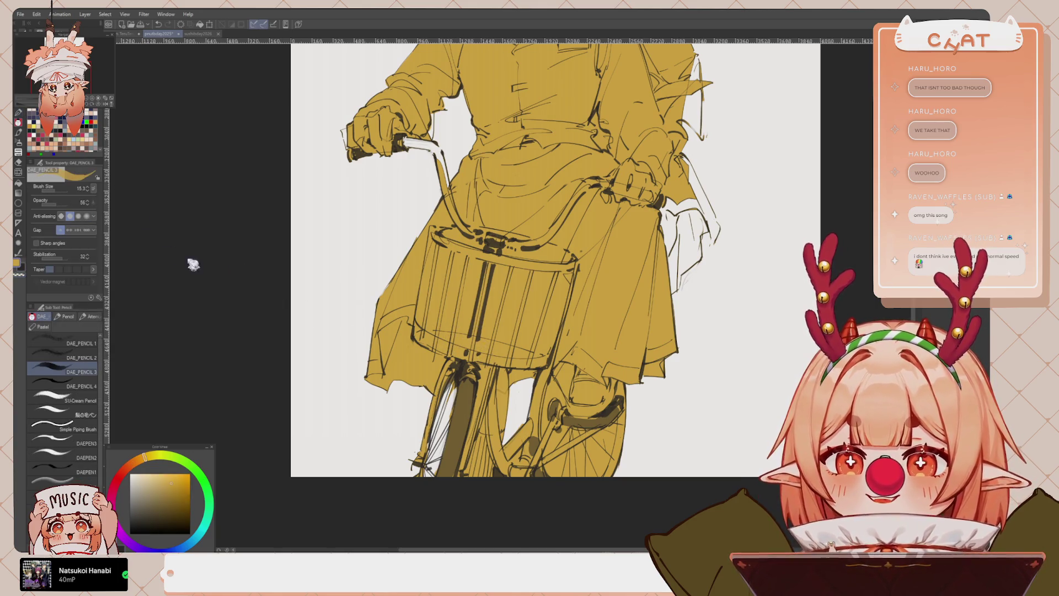
Raise the pencil to 100% opacity and draw dark lines along the bicycle's front fork
left_click_drag(62, 205, 103, 205)
left_click_drag(418, 215, 427, 198)
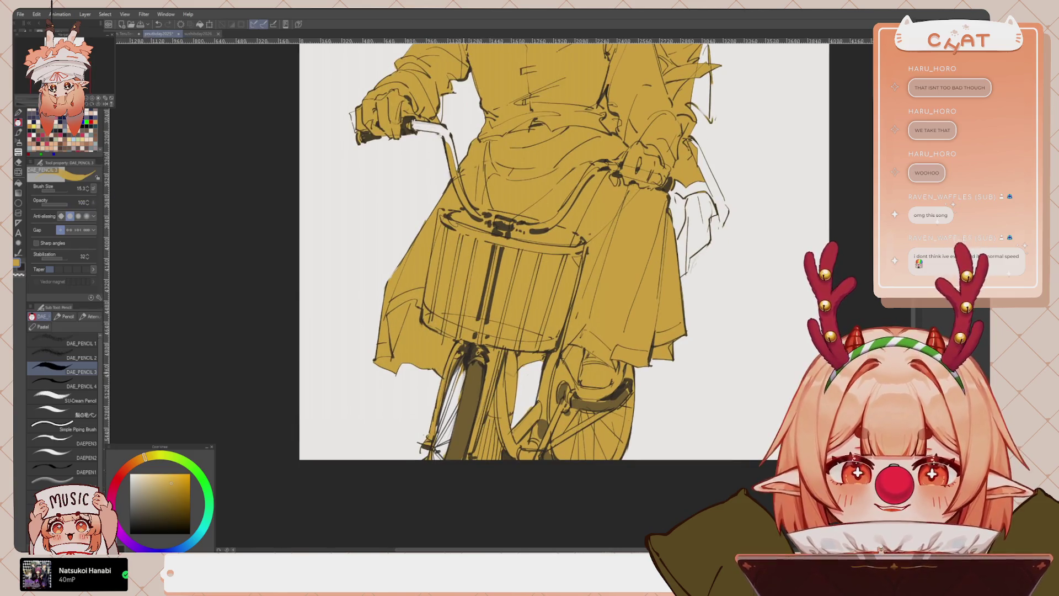
left_click_drag(452, 393, 433, 451)
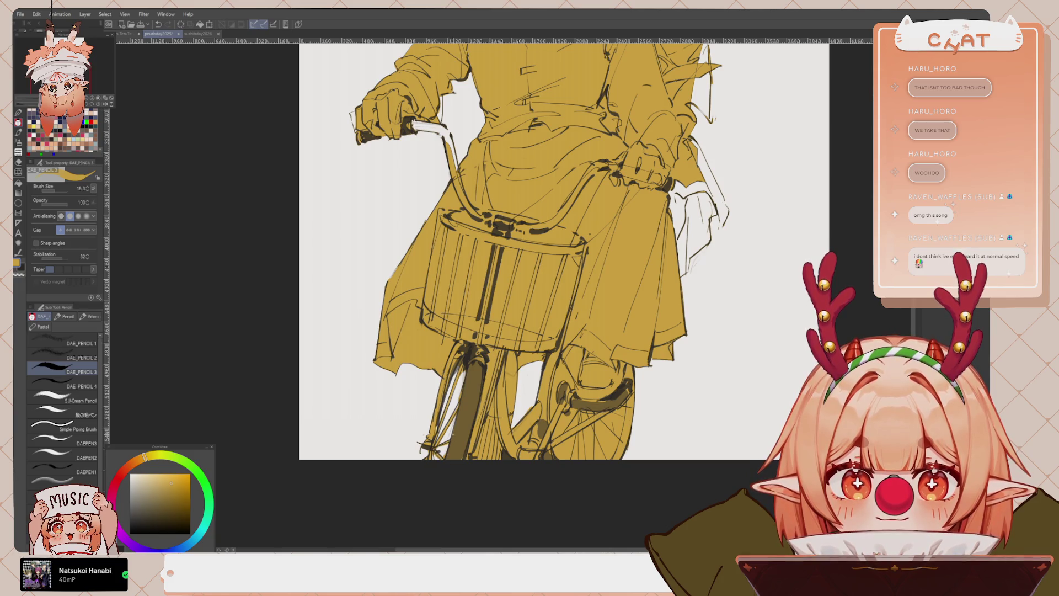
left_click_drag(547, 398, 536, 400)
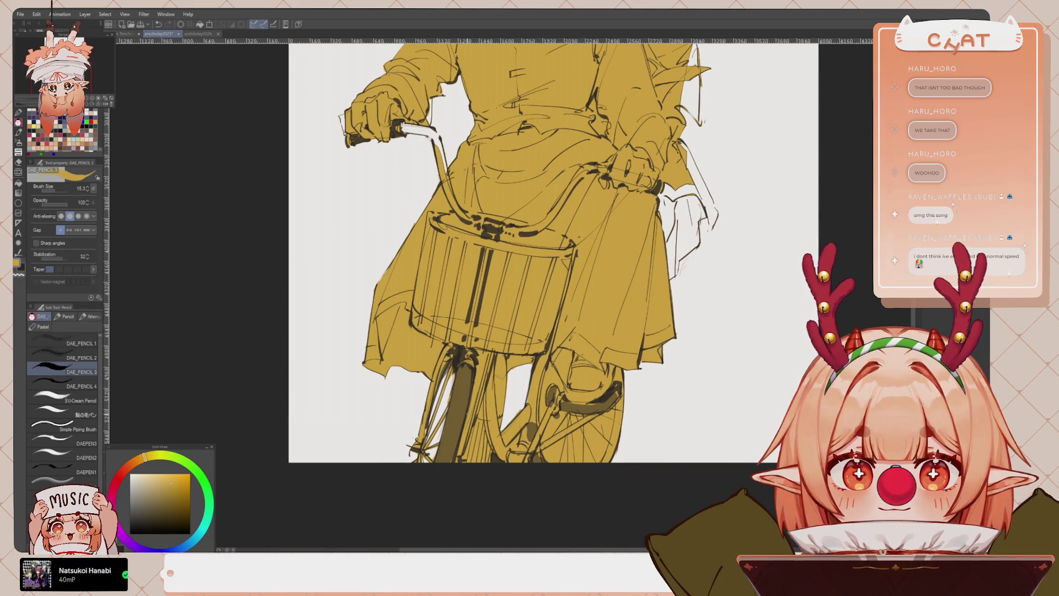
Lower pencil opacity to 45, then paint ochre beside the right hand and coat near the handlebar with the G-pen
left_click_drag(62, 203, 55, 200)
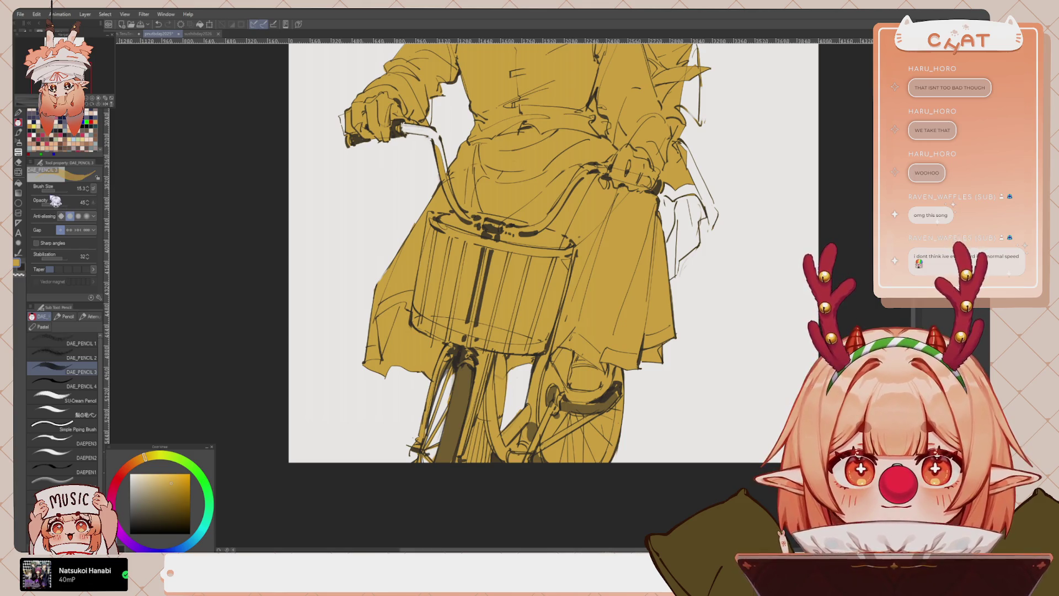
mouse_move(402, 144)
left_mouse_down()
mouse_move(436, 276)
mouse_move(483, 306)
mouse_move(484, 334)
left_mouse_up()
key("p")
mouse_move(632, 337)
left_mouse_down()
mouse_move(572, 304)
mouse_move(496, 287)
left_mouse_up()
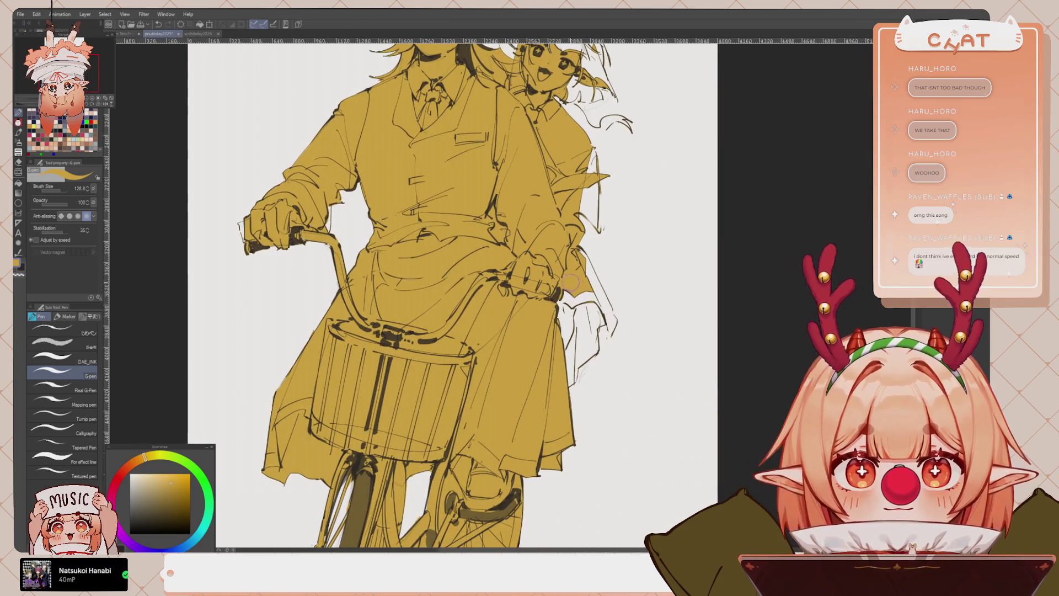
mouse_move(568, 279)
left_mouse_down()
mouse_move(566, 345)
mouse_move(588, 289)
mouse_move(573, 380)
mouse_move(576, 370)
mouse_move(562, 380)
mouse_move(589, 356)
mouse_move(592, 298)
mouse_move(586, 353)
mouse_move(595, 315)
left_mouse_up()
scroll(608, 210, "down", 5)
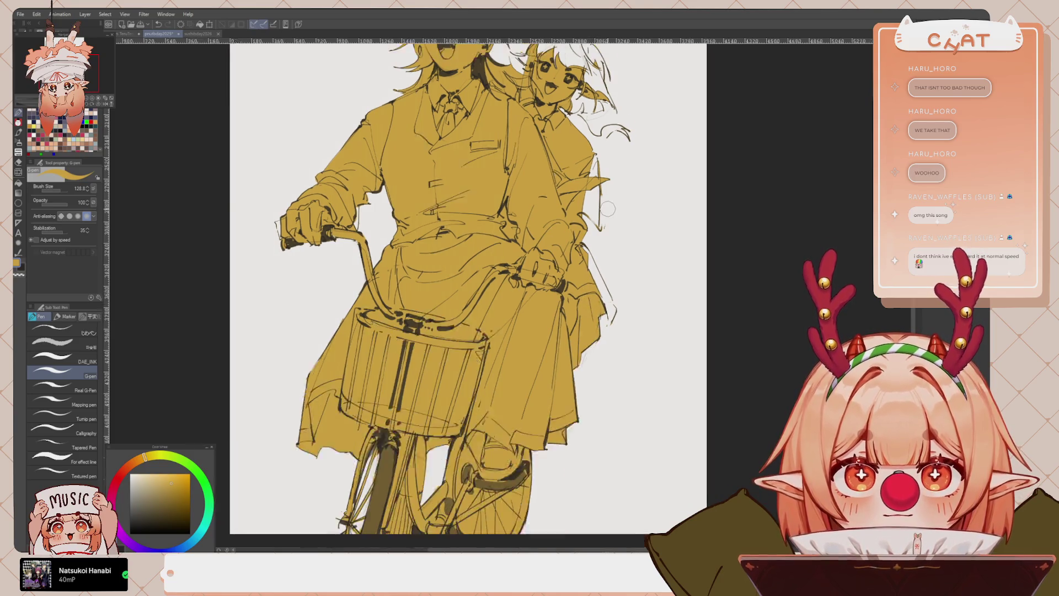
mouse_move(612, 245)
left_mouse_down()
mouse_move(579, 273)
mouse_move(588, 321)
left_mouse_up()
mouse_move(576, 282)
left_mouse_down()
mouse_move(592, 324)
mouse_move(577, 339)
mouse_move(583, 303)
mouse_move(594, 319)
mouse_move(597, 291)
mouse_move(586, 297)
mouse_move(592, 315)
mouse_move(580, 292)
mouse_move(594, 327)
mouse_move(577, 287)
mouse_move(595, 332)
mouse_move(578, 288)
mouse_move(592, 327)
mouse_move(592, 301)
left_mouse_up()
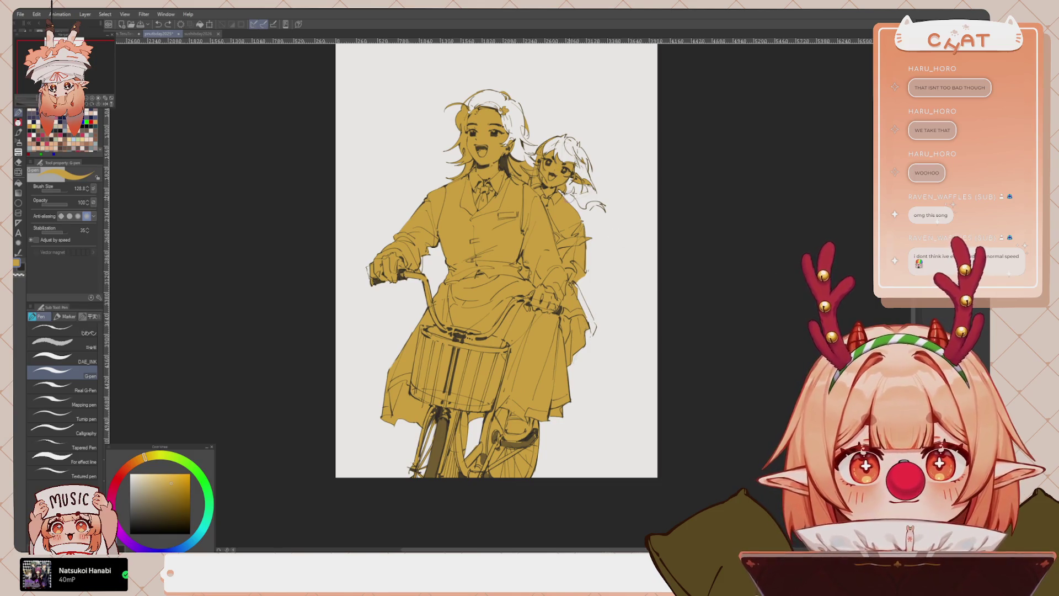
Fill the rear girl's hair with gold, redrawing an undone hair strand stroke
mouse_move(571, 193)
left_mouse_down()
mouse_move(574, 176)
mouse_move(575, 187)
left_mouse_up()
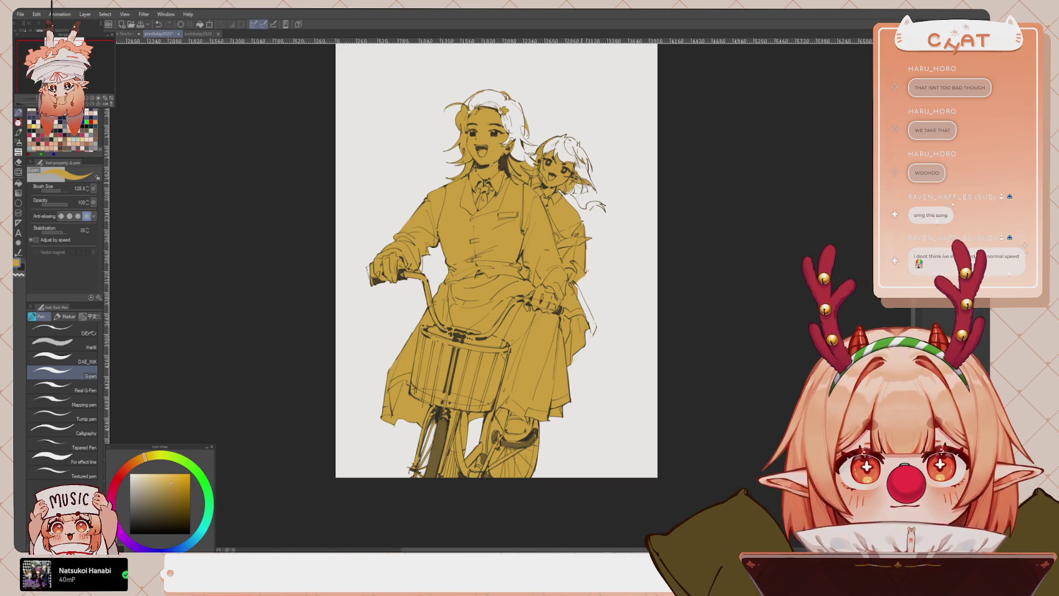
mouse_move(471, 94)
left_mouse_down()
mouse_move(474, 186)
mouse_move(505, 194)
mouse_move(488, 196)
mouse_move(519, 218)
mouse_move(530, 256)
mouse_move(527, 237)
left_mouse_up()
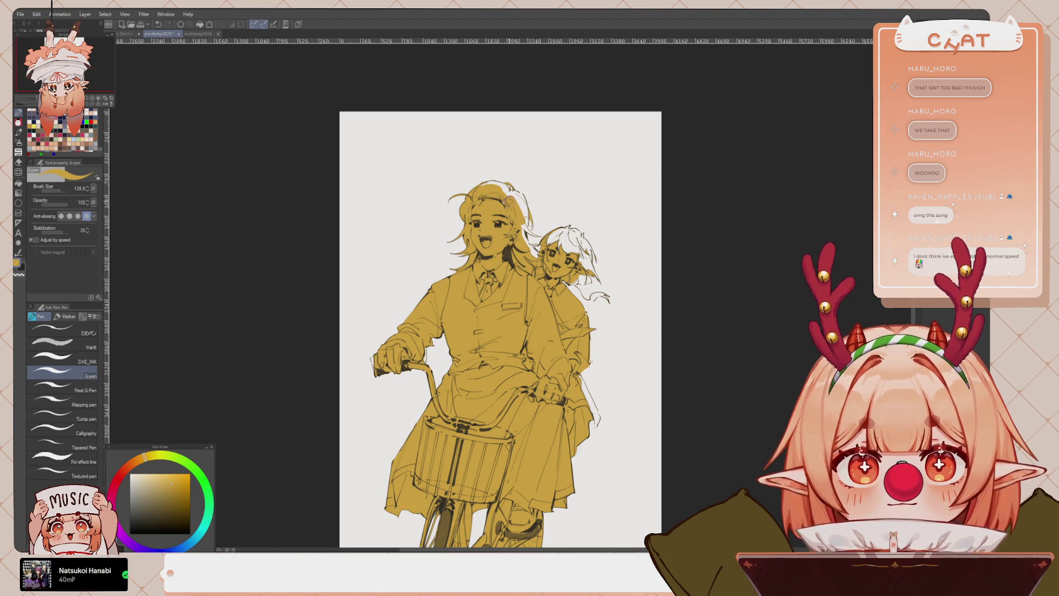
left_click_drag(524, 257, 526, 204)
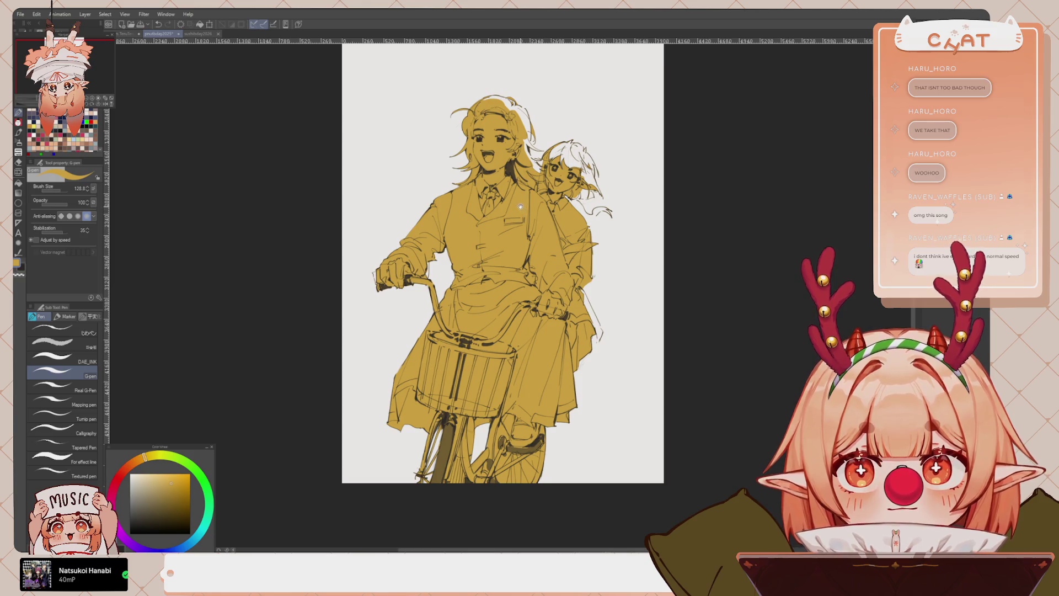
left_click_drag(520, 206, 504, 283)
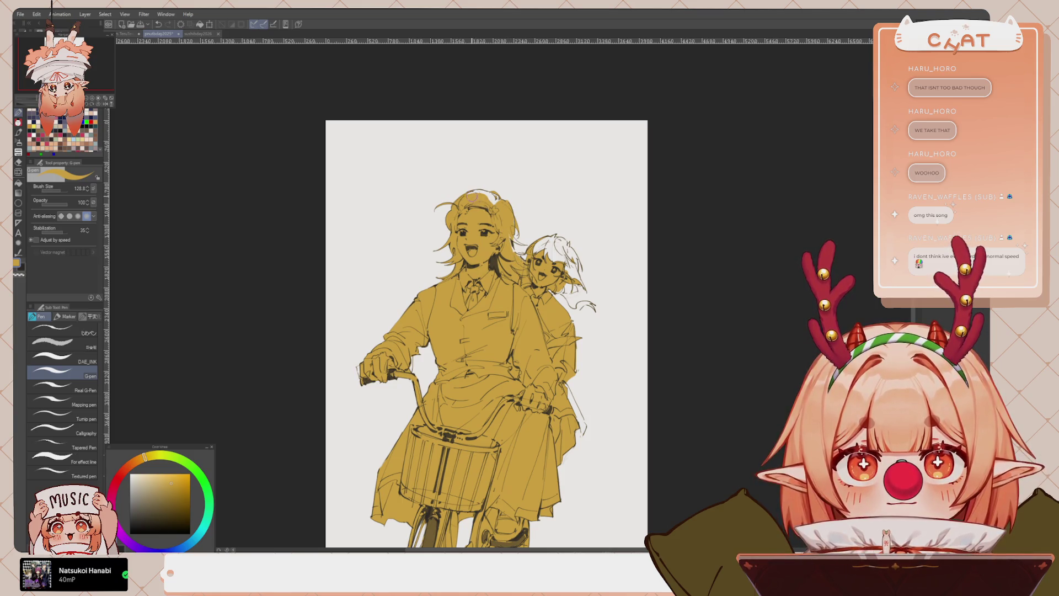
key("ctrl+z")
left_click_drag(483, 193, 494, 205)
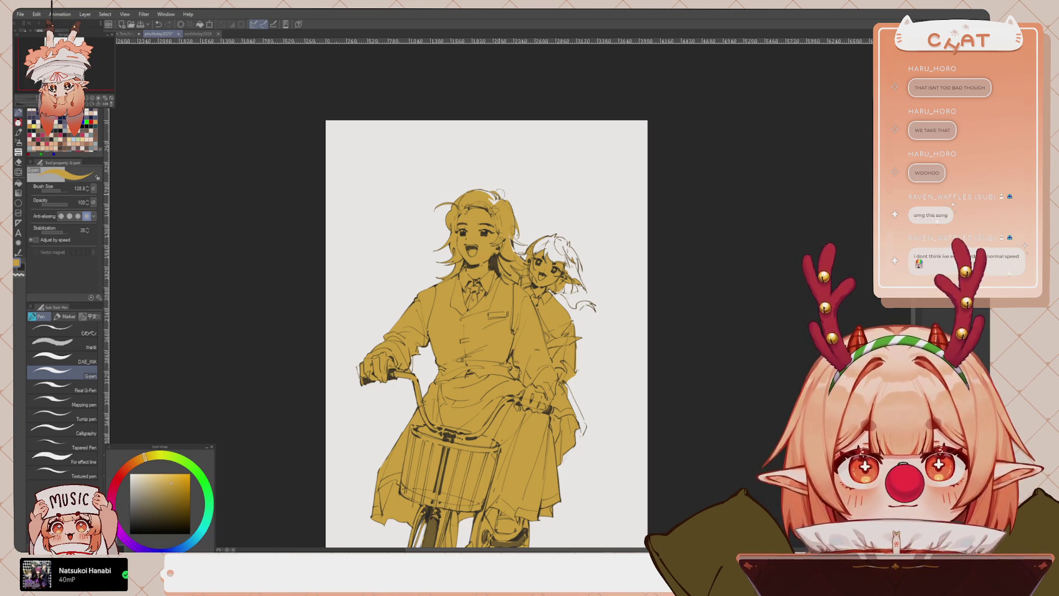
mouse_move(537, 245)
left_mouse_down()
mouse_move(576, 276)
mouse_move(557, 240)
mouse_move(554, 250)
mouse_move(565, 238)
mouse_move(577, 255)
mouse_move(551, 236)
left_mouse_up()
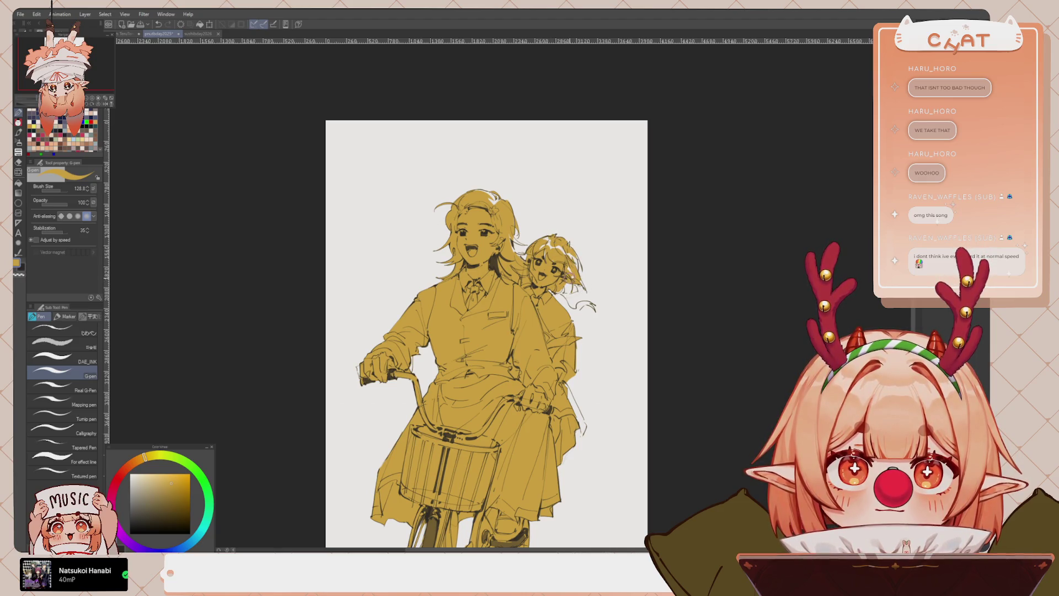
Add gold at the rear girl's collar and shoulder, then light highlight strokes in the hair
mouse_move(568, 287)
left_mouse_down()
mouse_move(577, 284)
mouse_move(563, 305)
mouse_move(579, 314)
mouse_move(589, 296)
mouse_move(571, 312)
mouse_move(595, 309)
mouse_move(595, 322)
left_mouse_up()
key("ctrl+z")
key("ctrl+z")
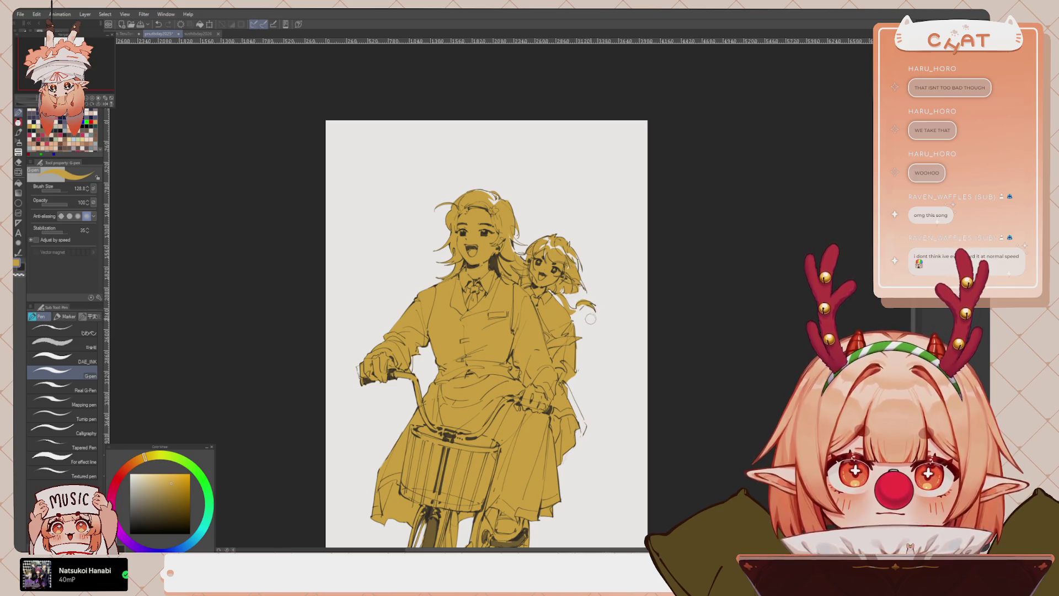
key("ctrl+z")
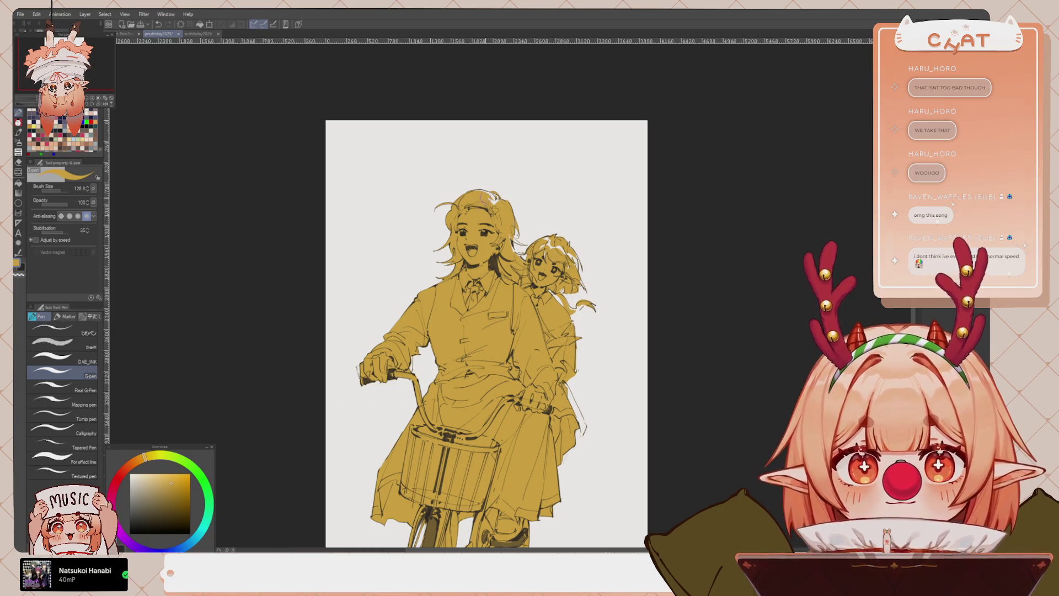
key("p")
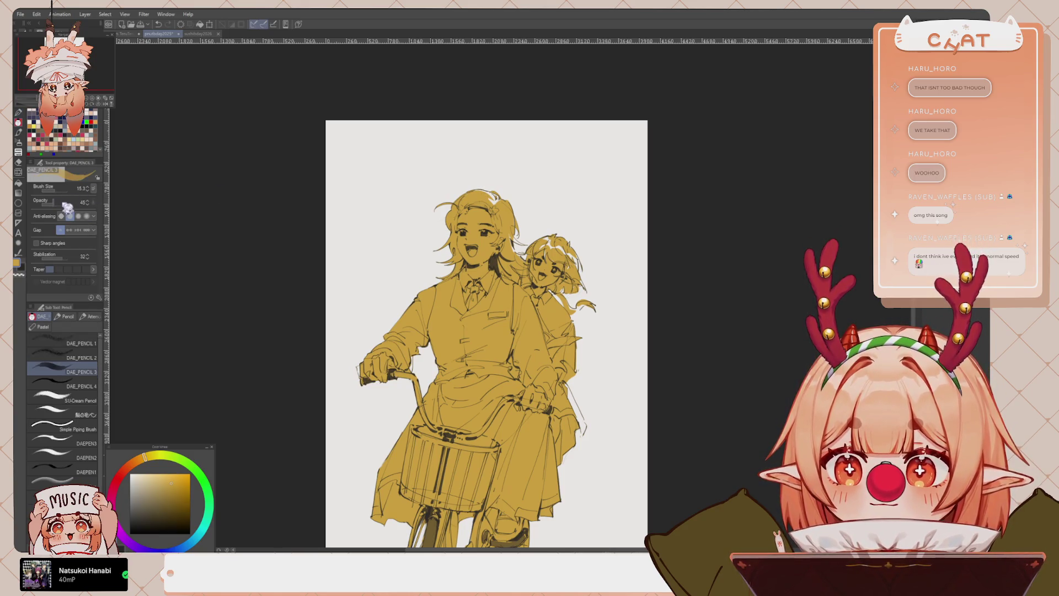
key("p")
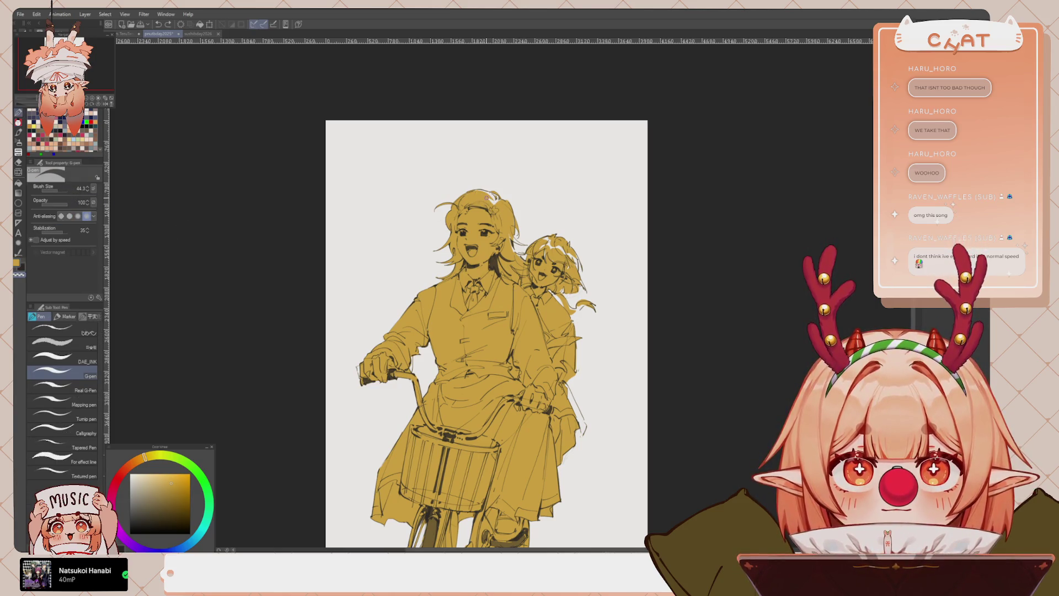
left_click_drag(482, 201, 469, 204)
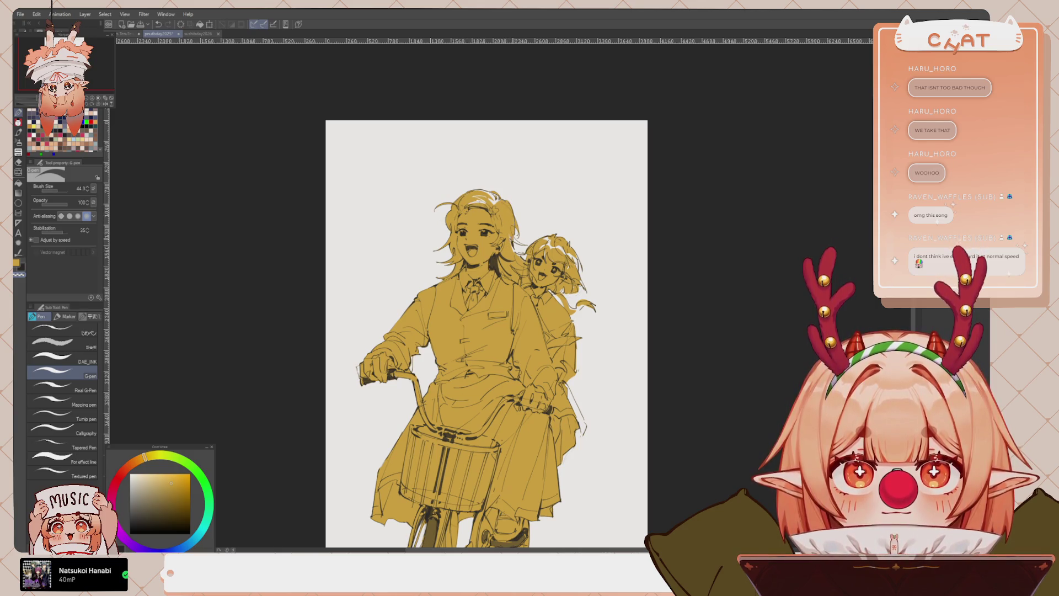
left_click_drag(513, 237, 511, 222)
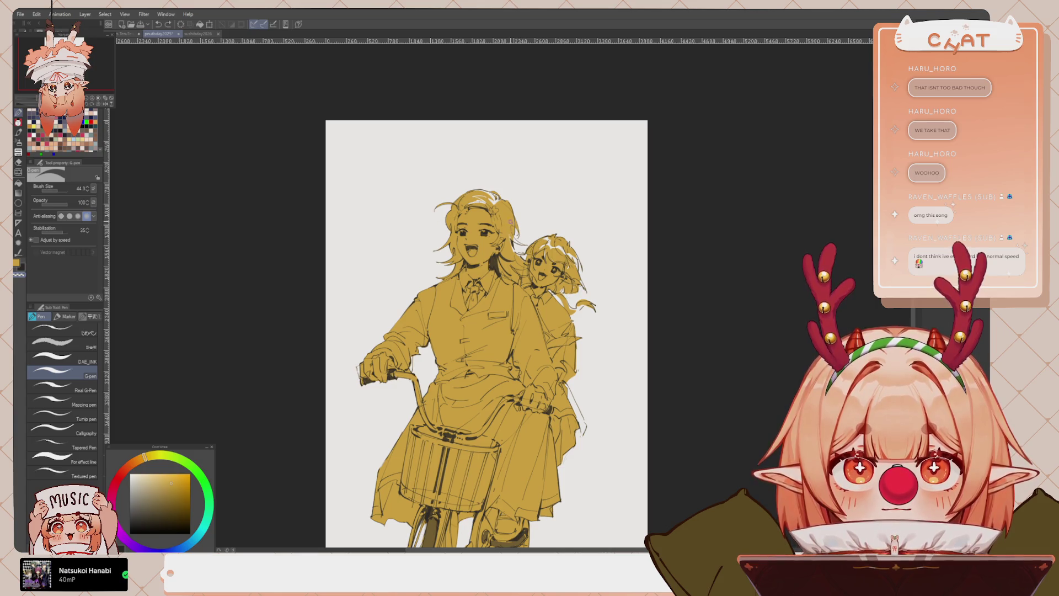
key("ctrl+z")
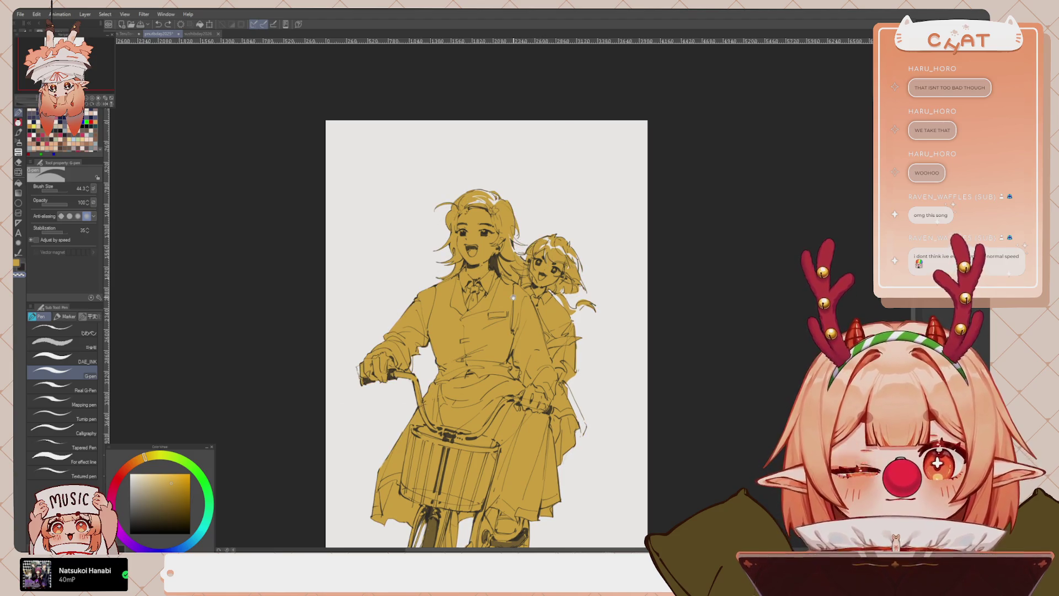
Draw a light line along the handlebar stem, undoing stray strokes near the handlebar
left_click_drag(513, 297, 531, 259)
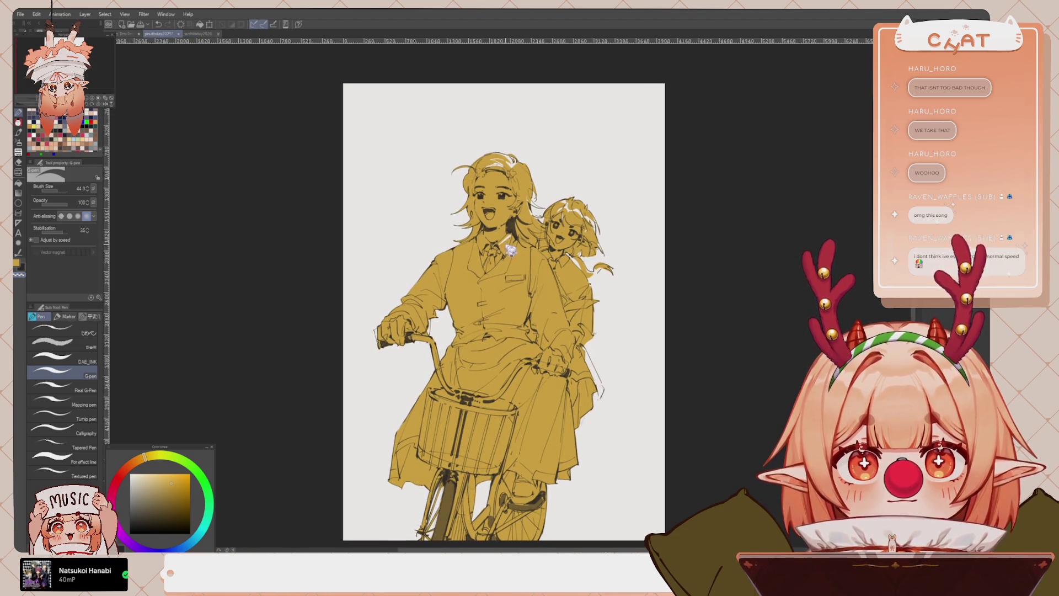
scroll(472, 255, "down", 2)
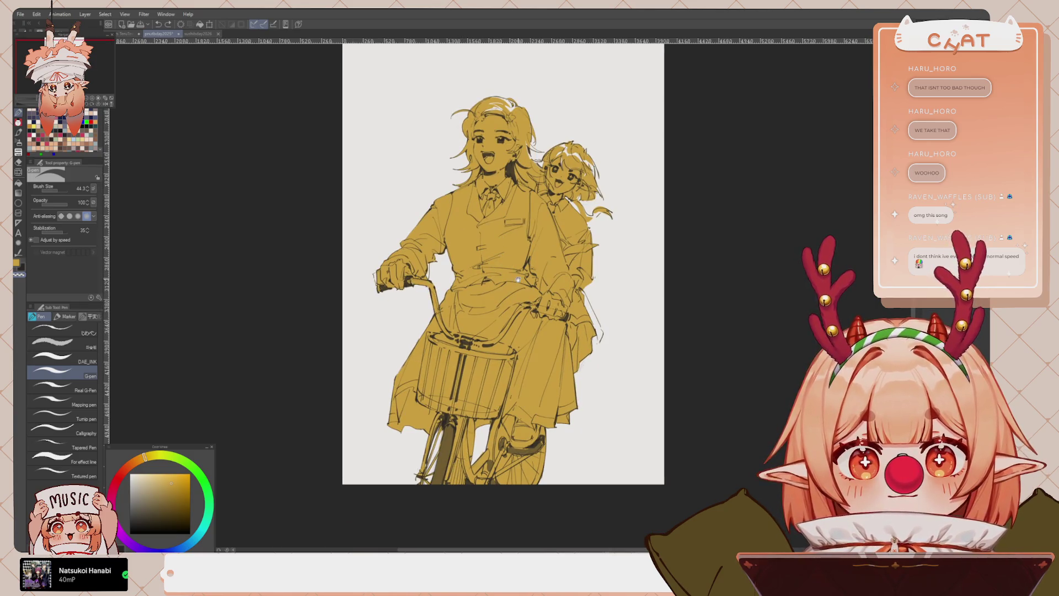
key("ctrl+z")
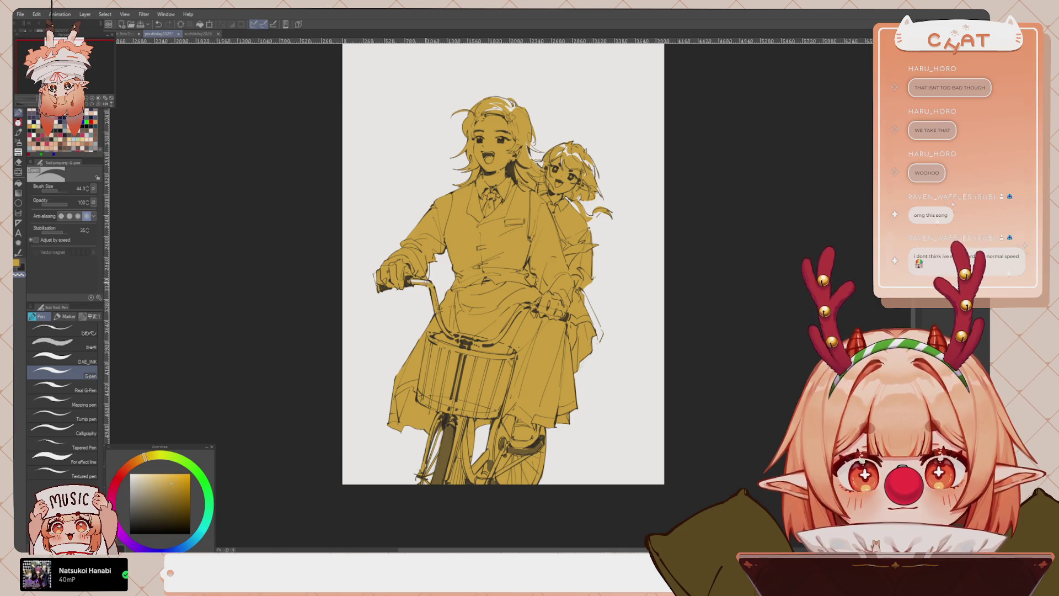
left_click_drag(431, 282, 449, 333)
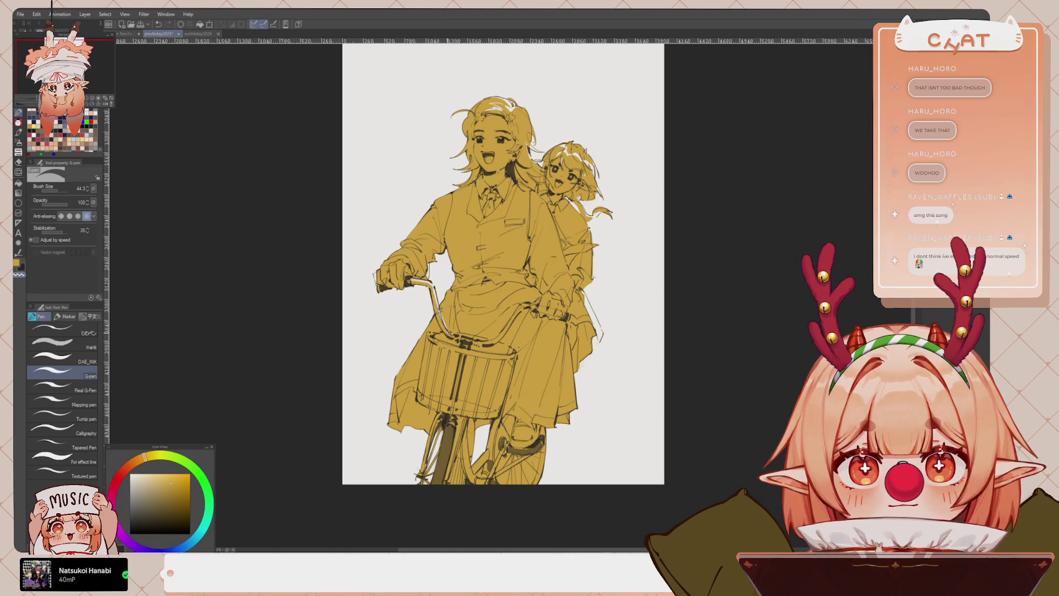
key("ctrl+z")
left_click_drag(434, 292, 453, 338)
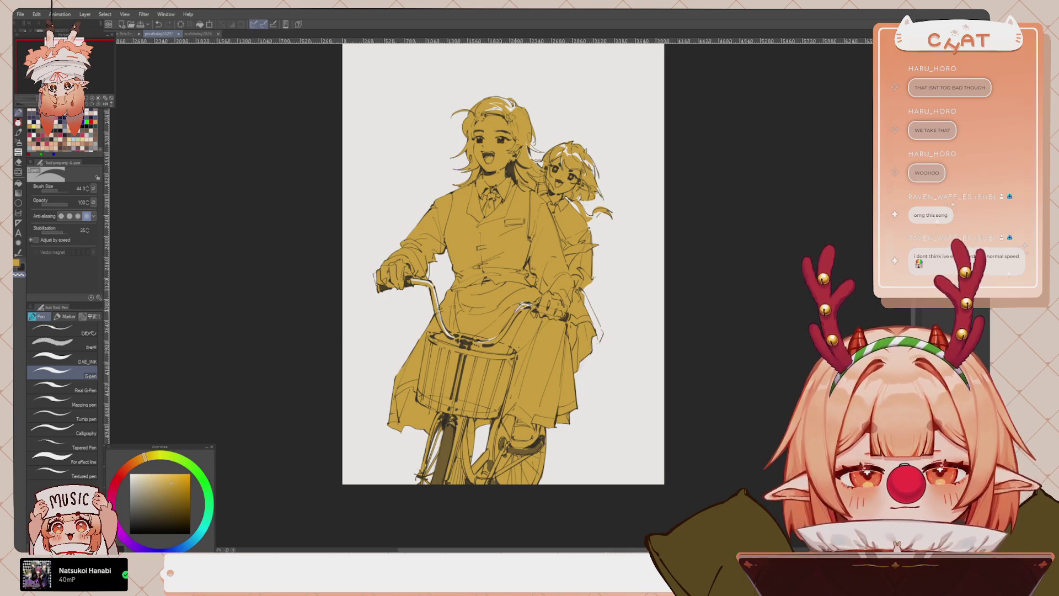
key("ctrl+z")
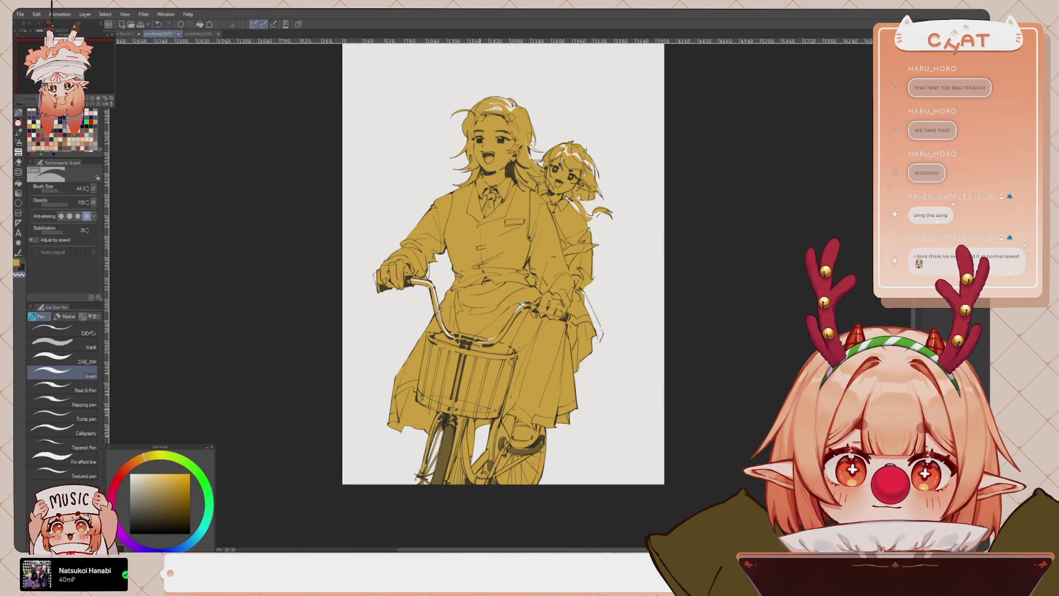
Raise the G-pen brush size to 81.6
left_click_drag(530, 408, 505, 379)
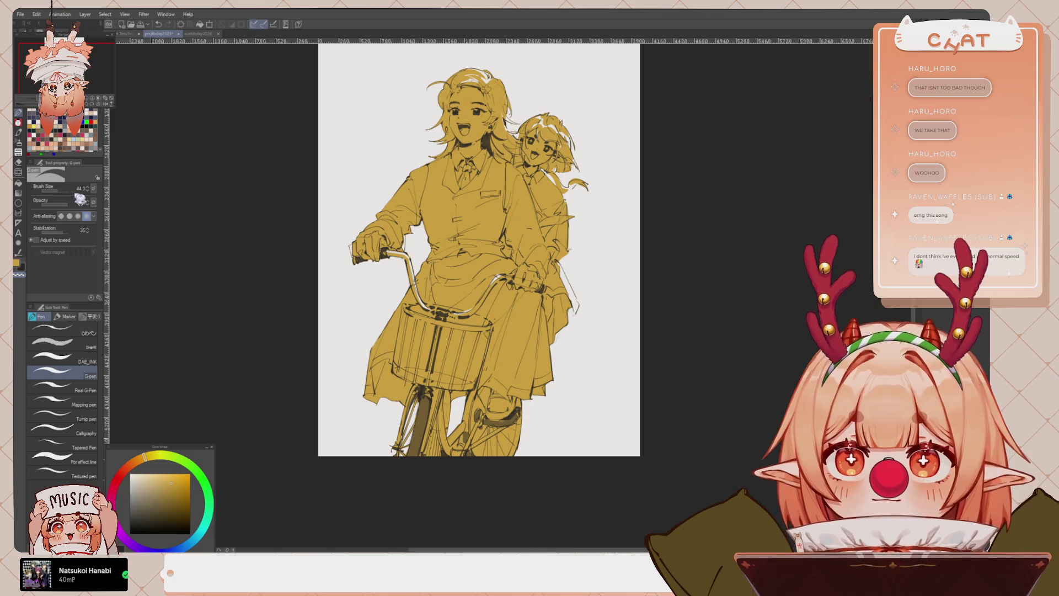
left_click(64, 194)
left_click(66, 190)
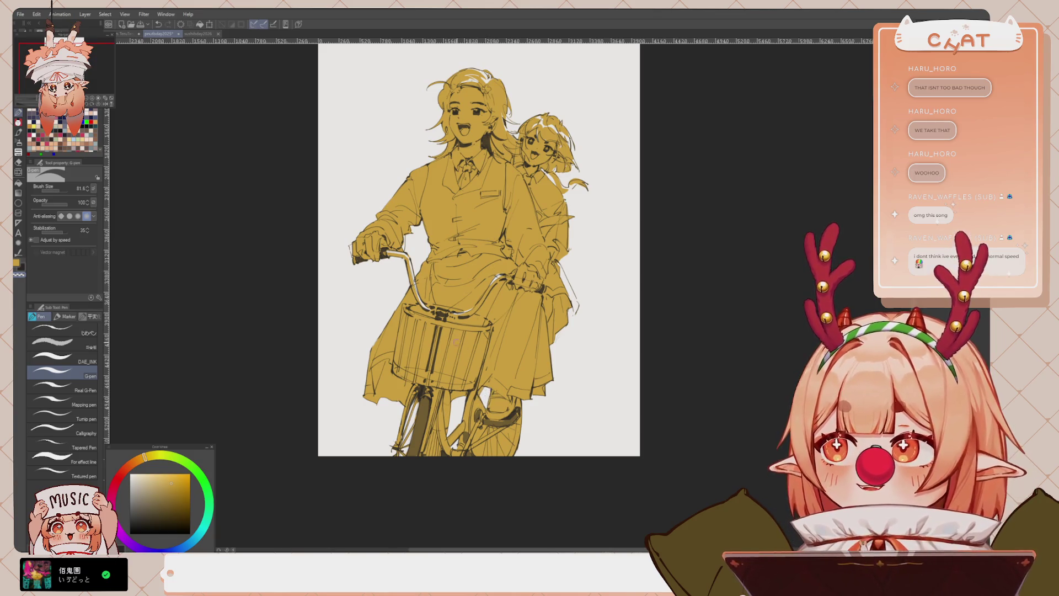
left_click_drag(490, 427, 483, 420)
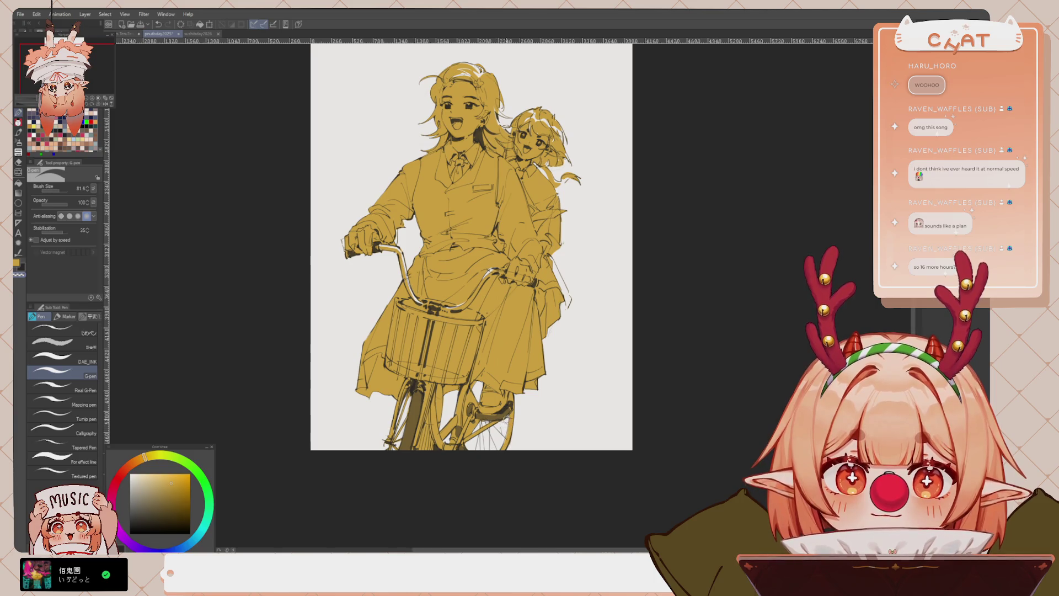
Eyedrop the gold from the ochre fill, then pan and zoom to review both riders
left_click(499, 419, "alt")
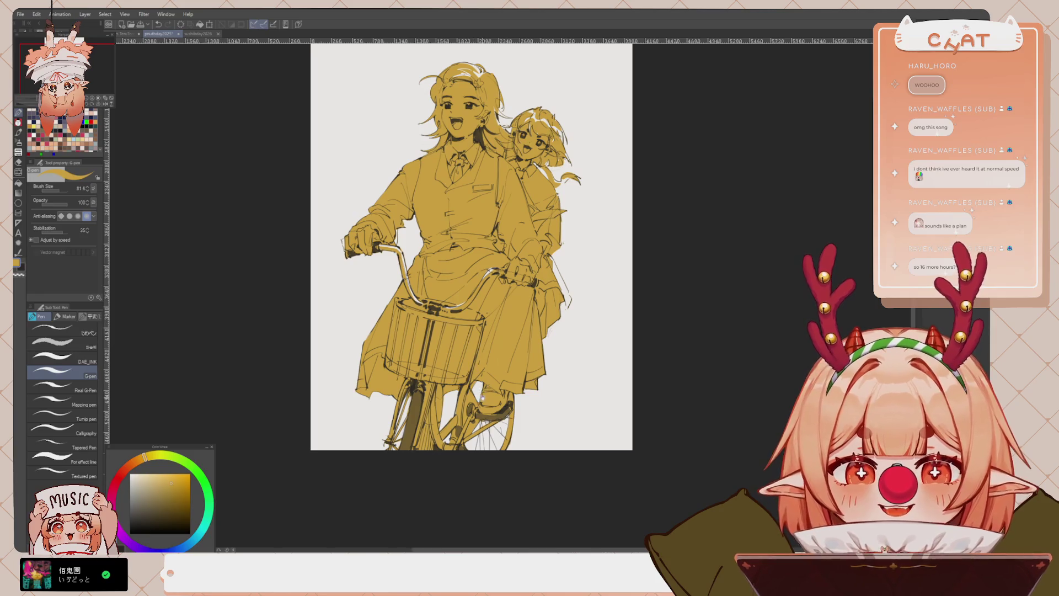
left_click_drag(480, 399, 494, 397)
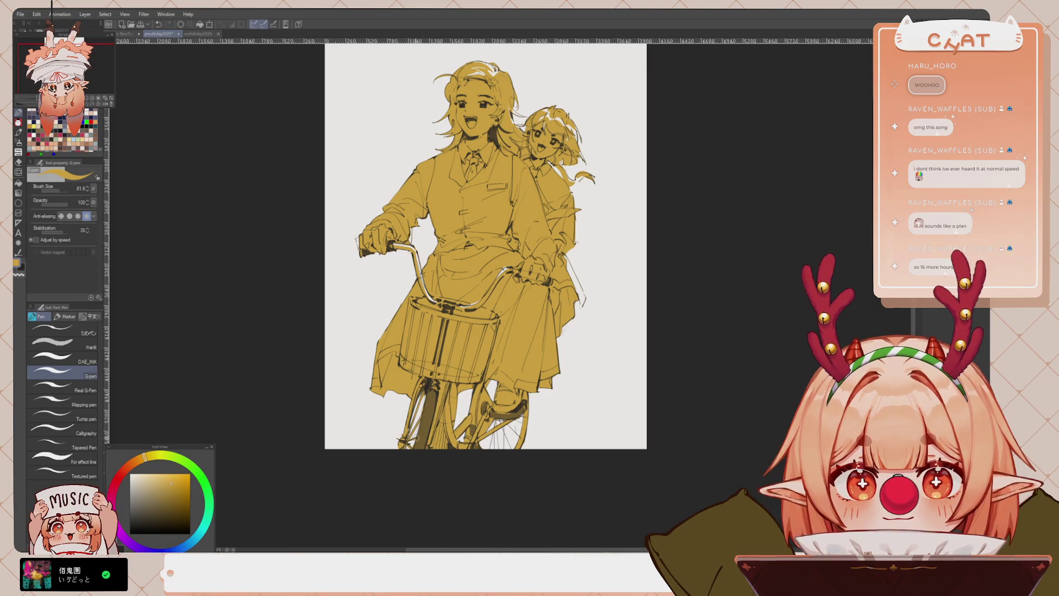
left_click_drag(427, 384, 427, 445)
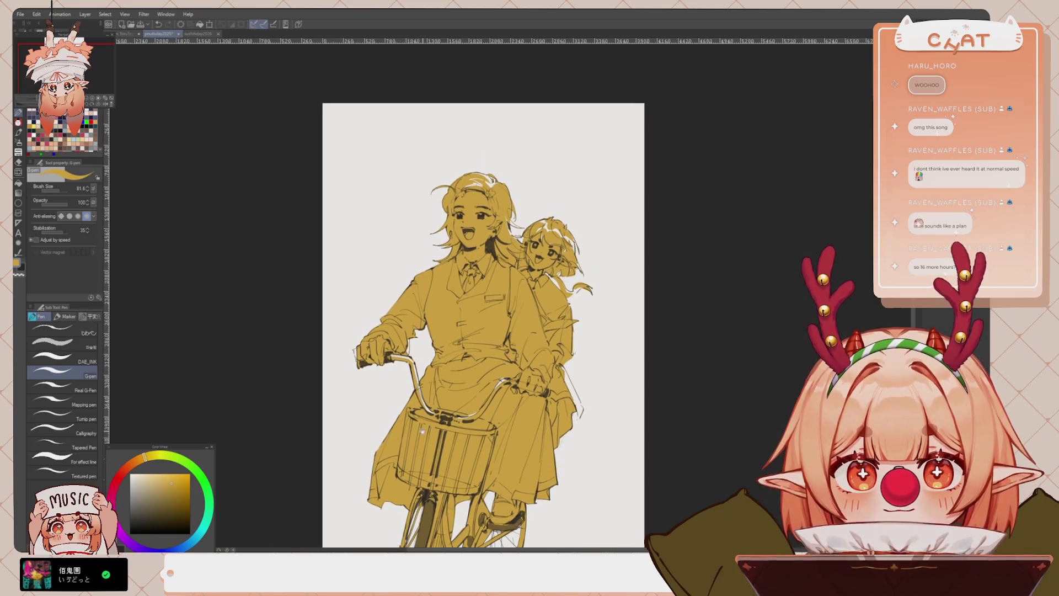
scroll(405, 390, "up", 3)
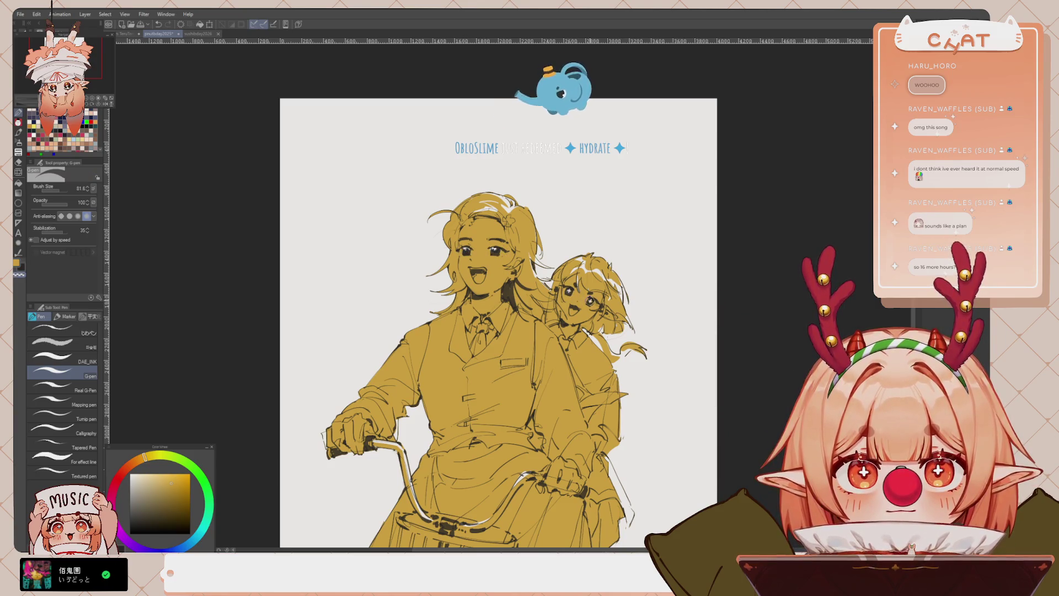
scroll(574, 208, "down", 2)
scroll(574, 208, "down", 1)
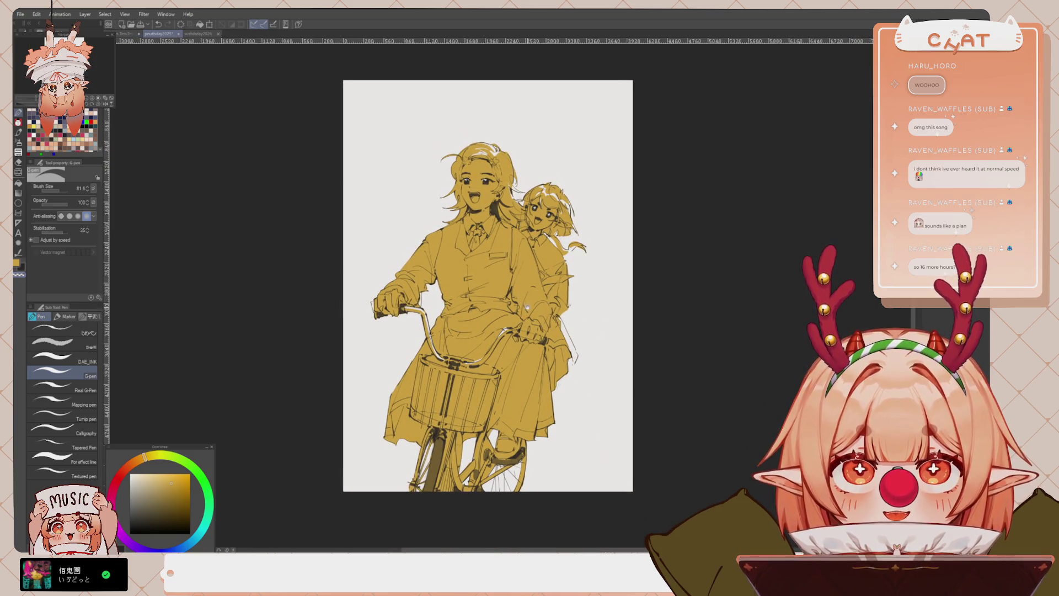
left_click_drag(526, 309, 539, 368)
scroll(467, 142, "up", 2)
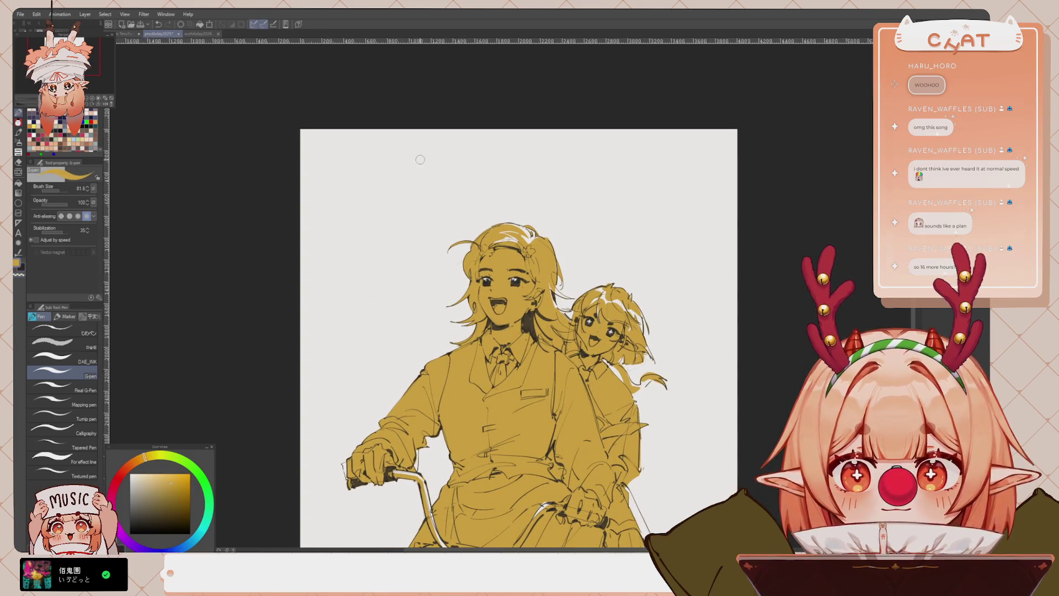
left_click(431, 242)
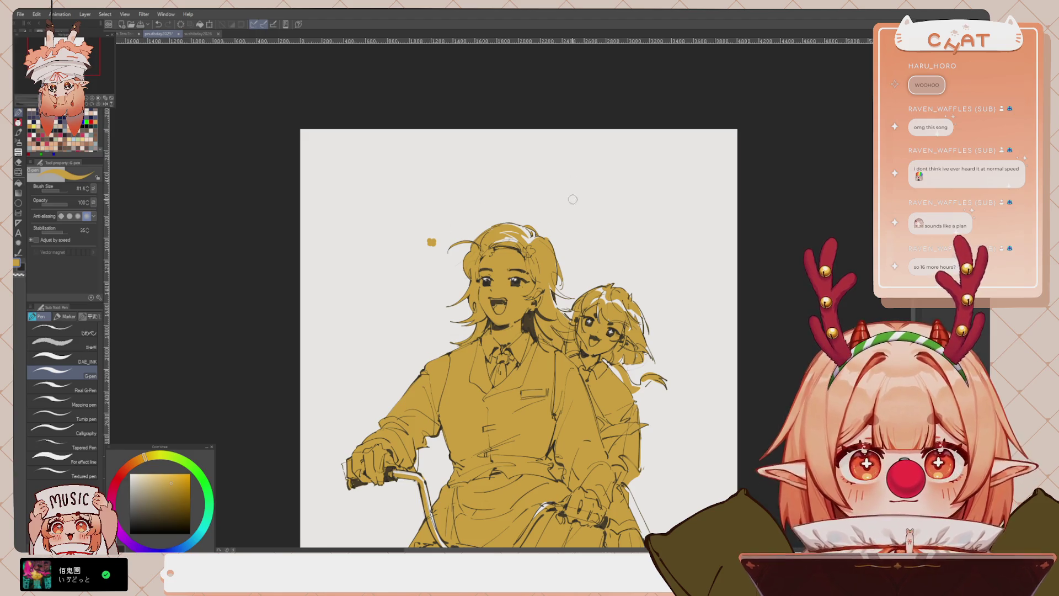
left_click(414, 274)
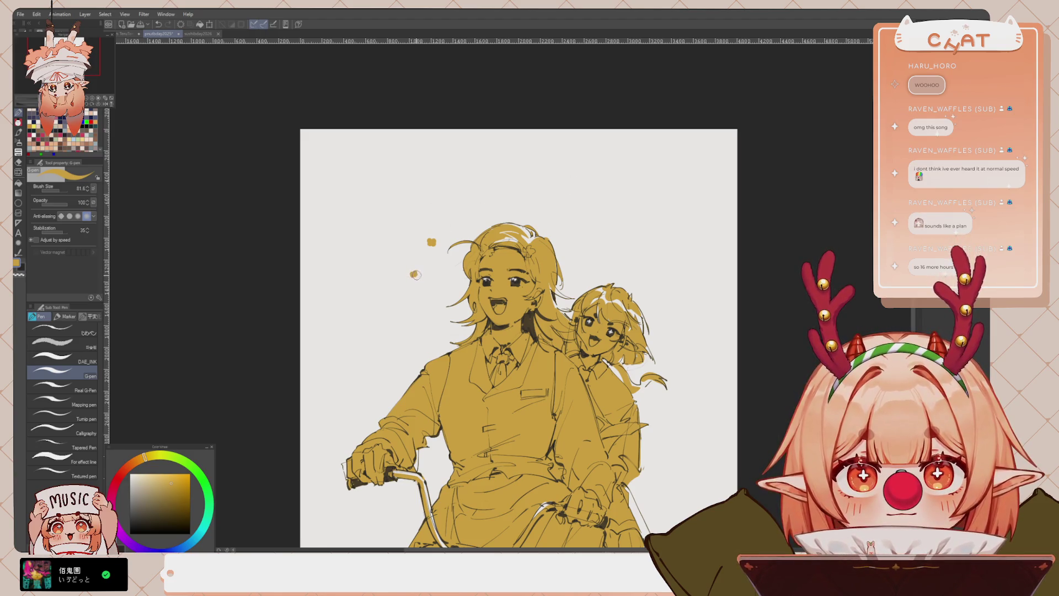
left_click(450, 274)
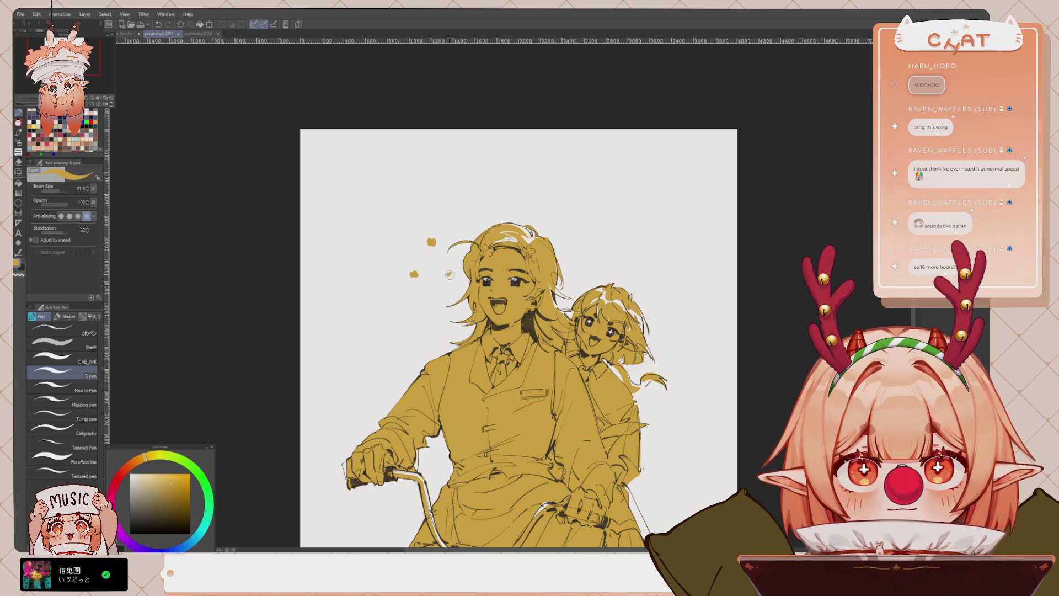
left_click(581, 237)
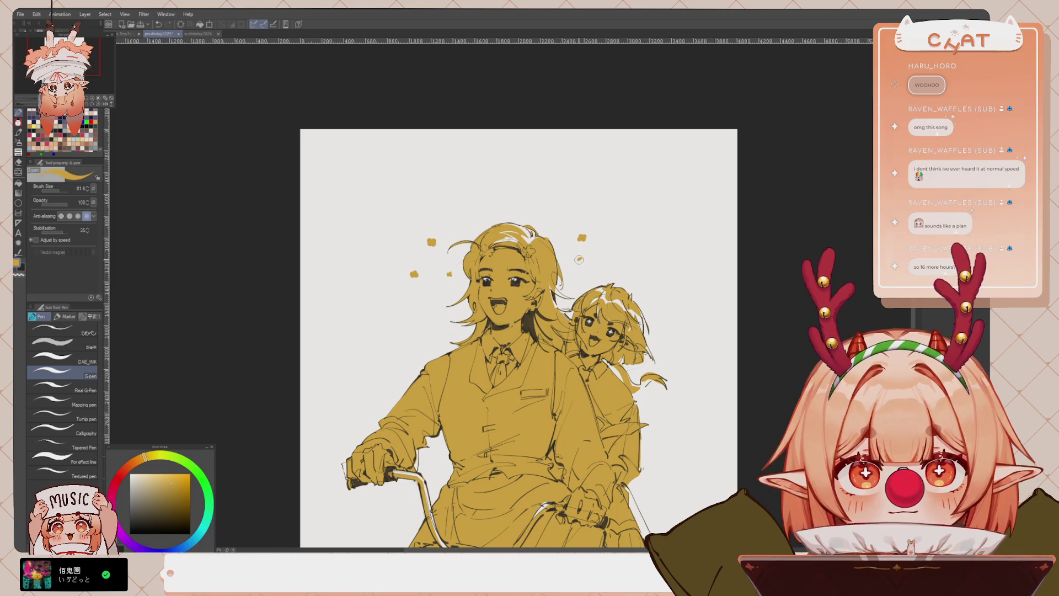
scroll(568, 169, "down", 2)
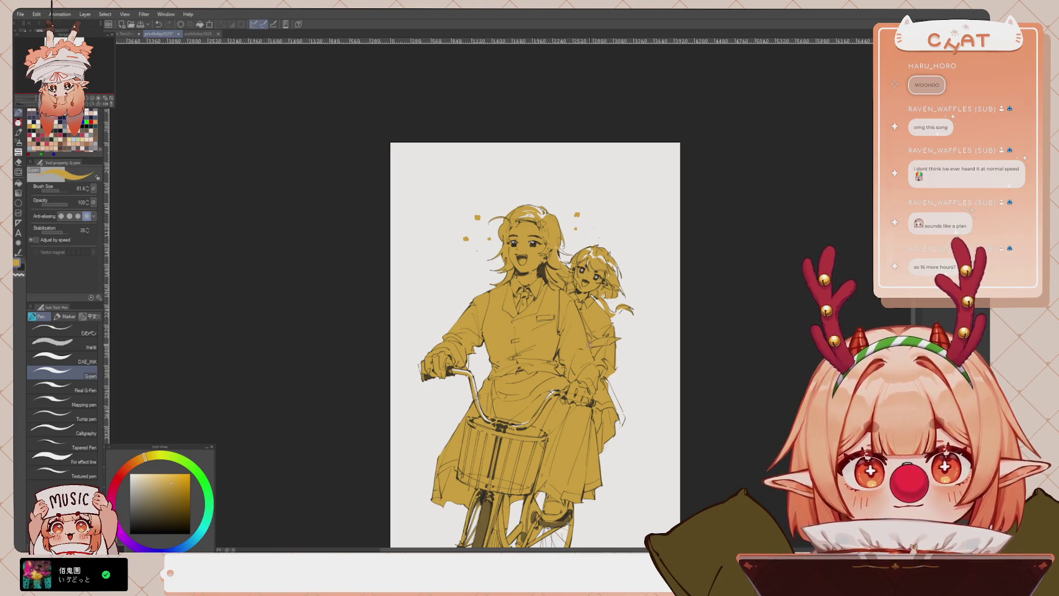
left_click_drag(591, 342, 555, 265)
left_click_drag(568, 305, 559, 345)
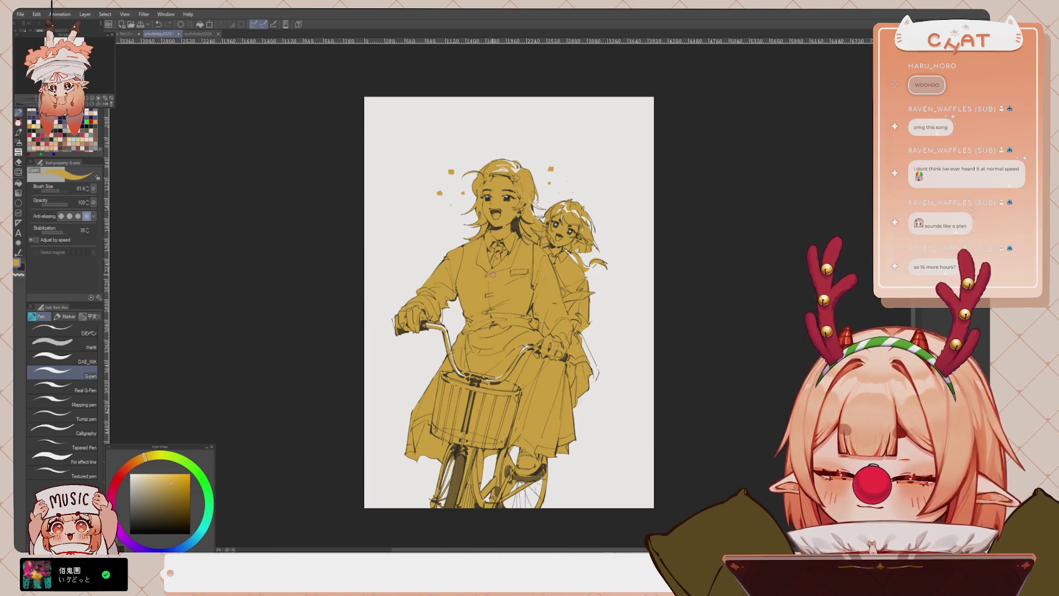
key("m")
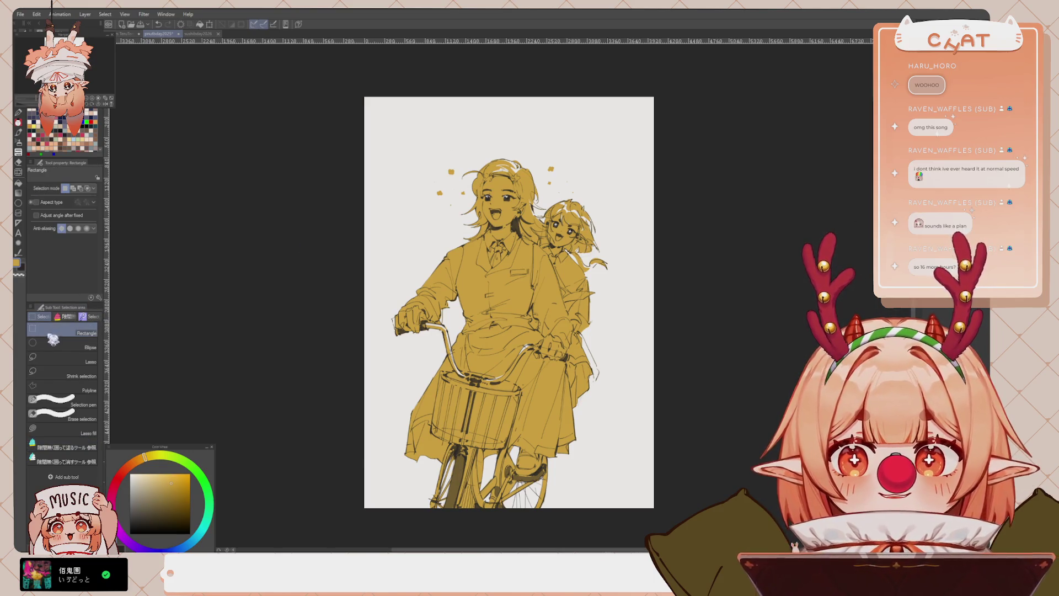
mouse_move(379, 111)
left_mouse_down()
mouse_move(571, 492)
mouse_move(638, 512)
left_mouse_up()
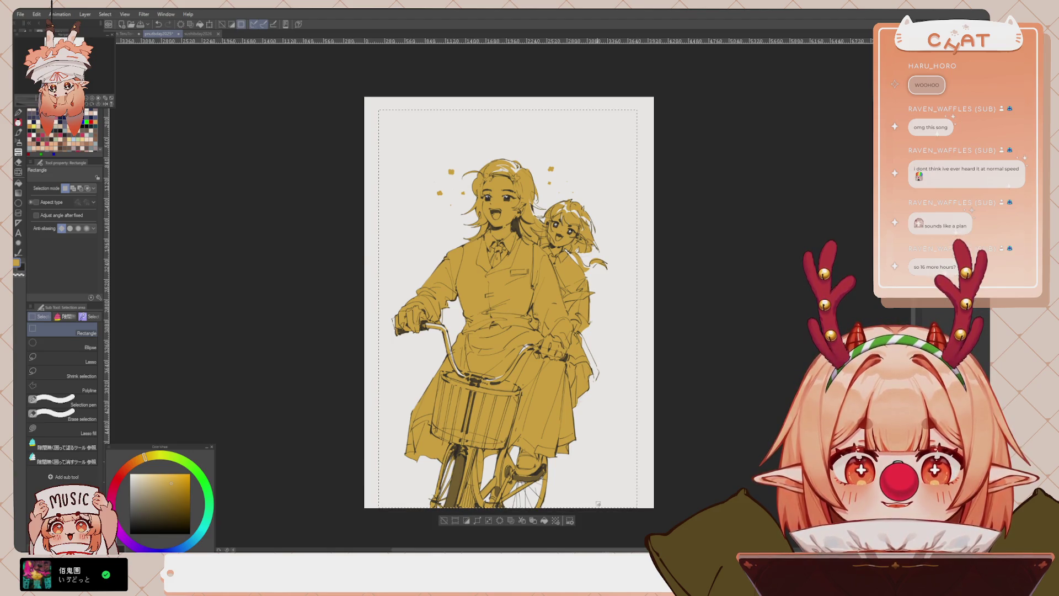
left_click(555, 520)
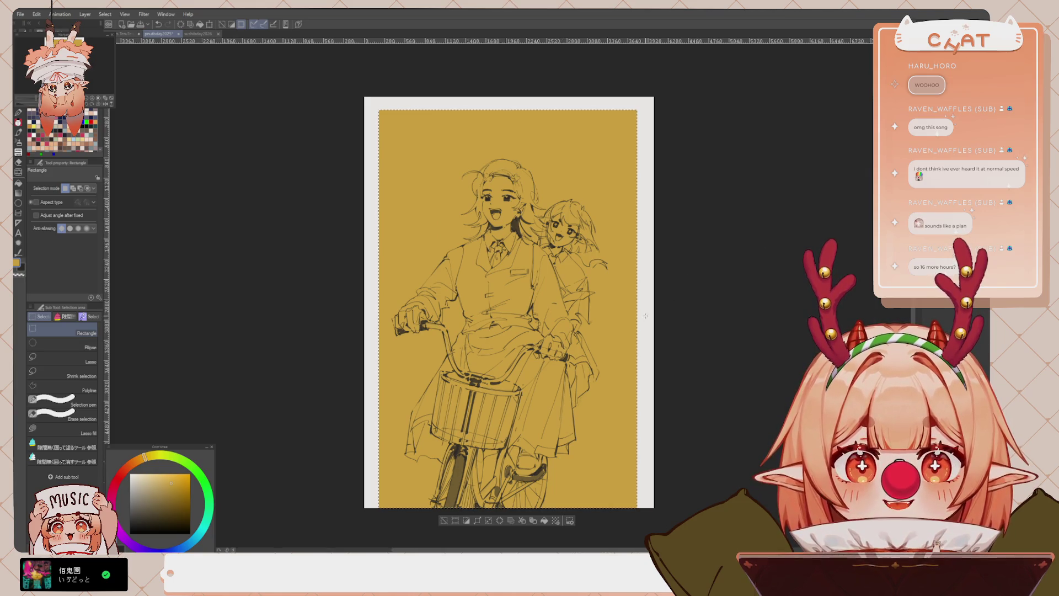
left_click(544, 416, "alt")
left_click(545, 521)
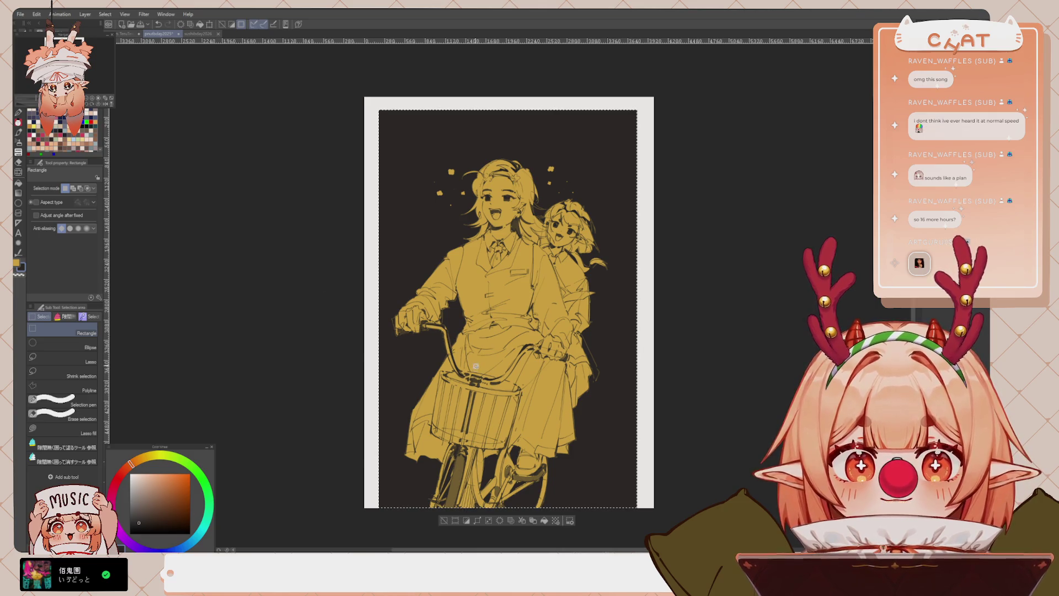
left_click(158, 459)
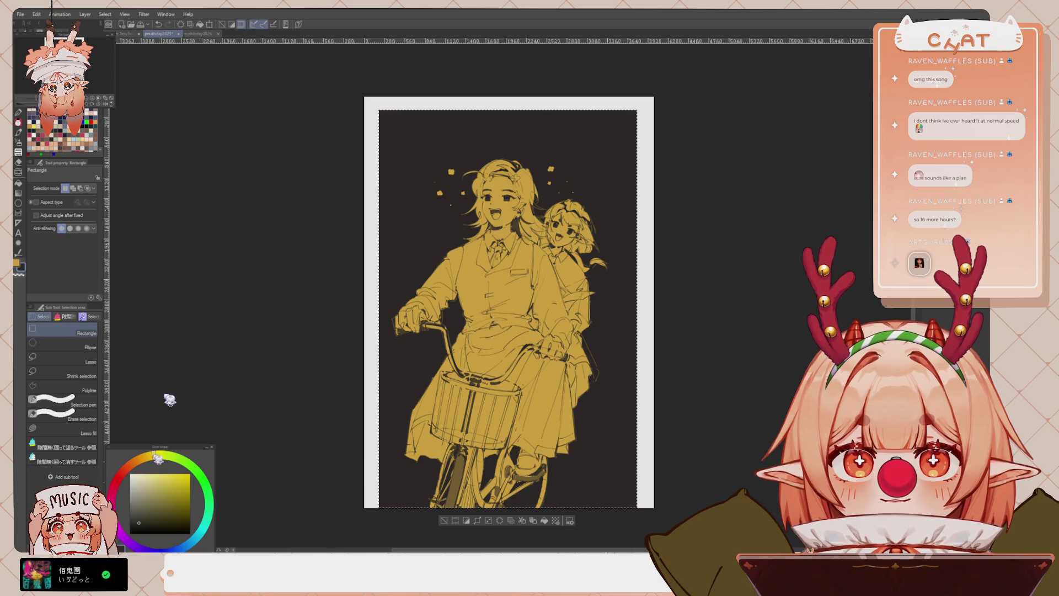
left_click(163, 455)
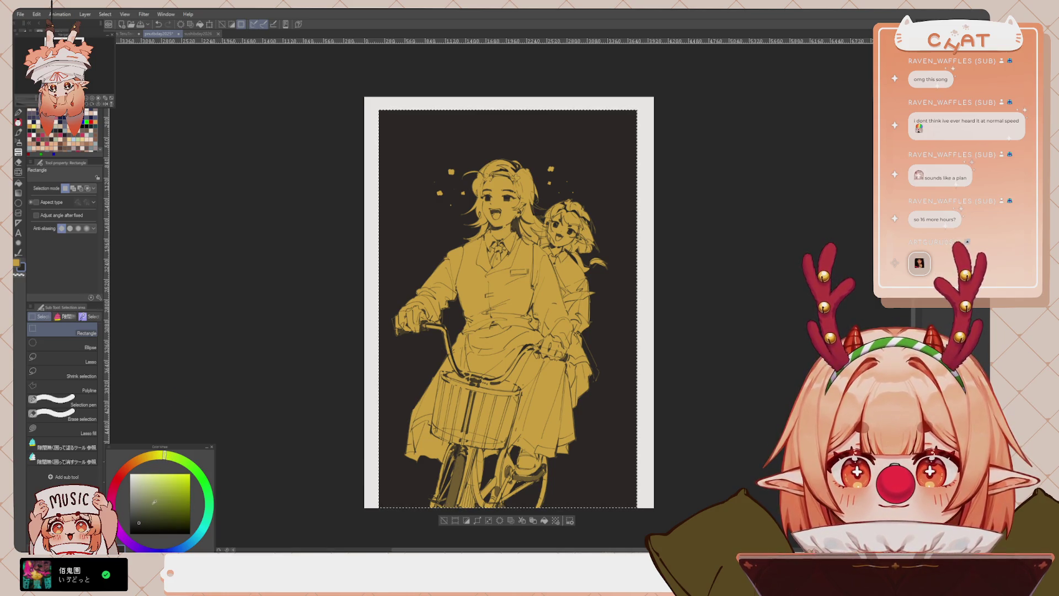
left_click(153, 477)
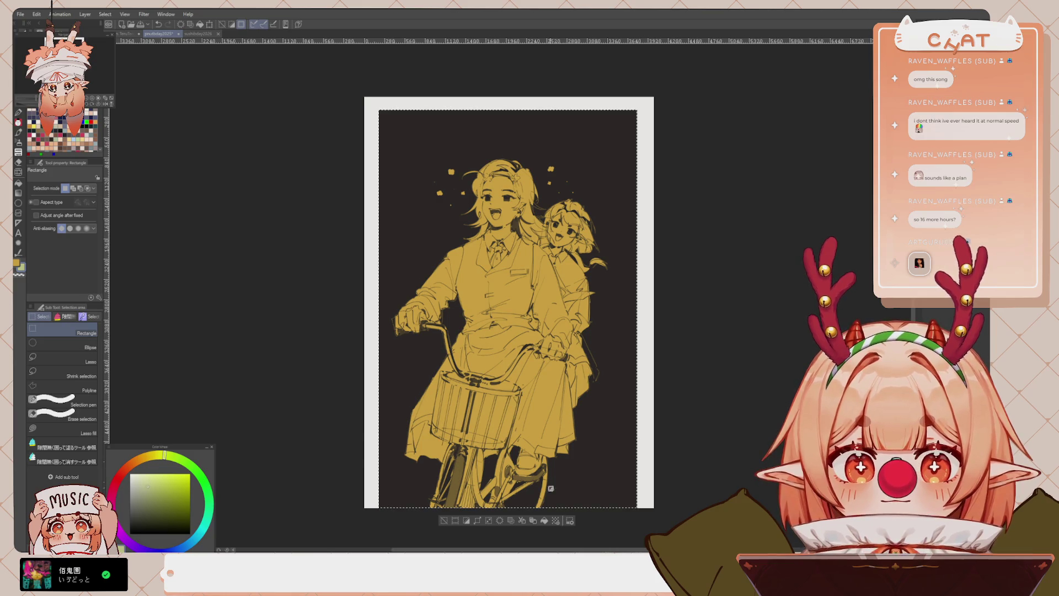
left_click(547, 521)
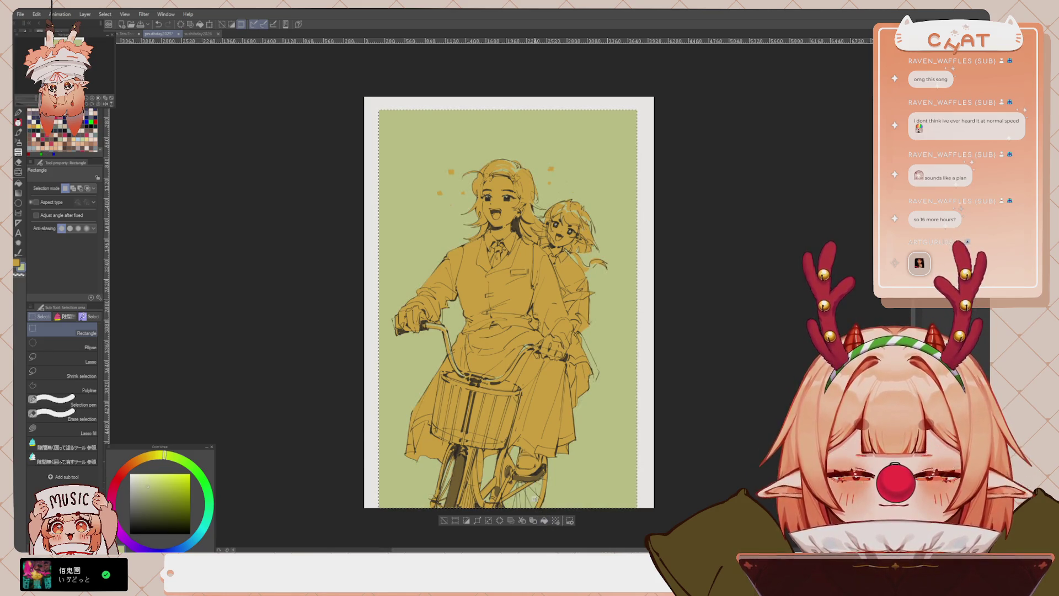
left_click(217, 503)
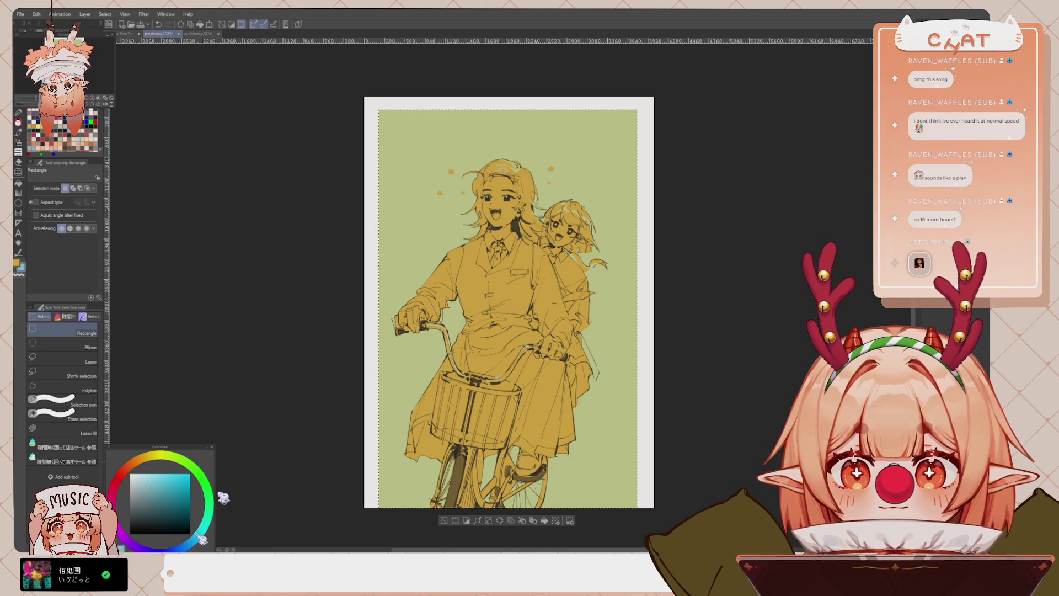
left_click(544, 520)
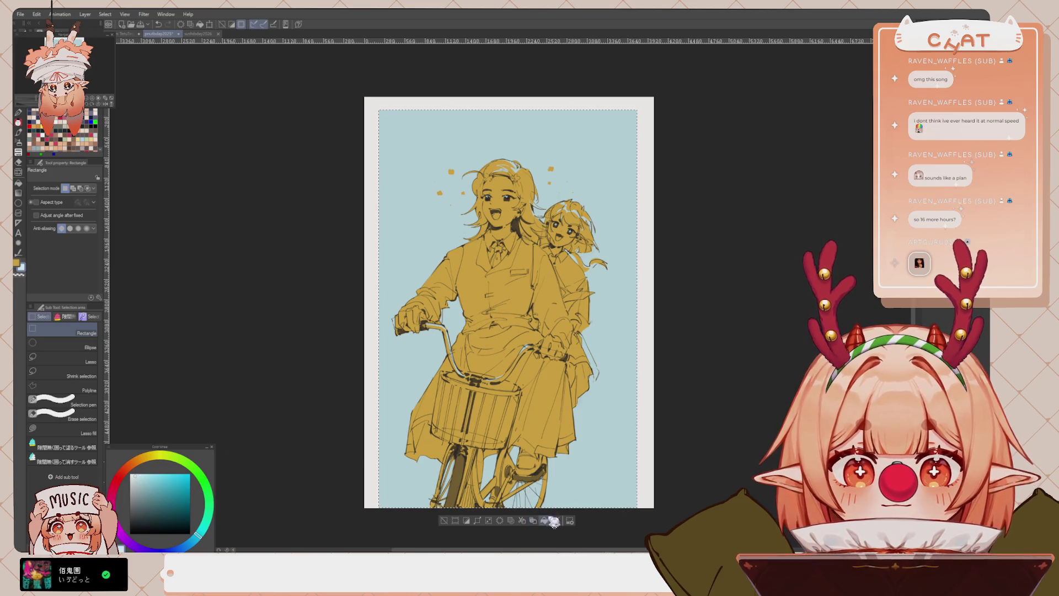
left_click(548, 521)
left_click(174, 457)
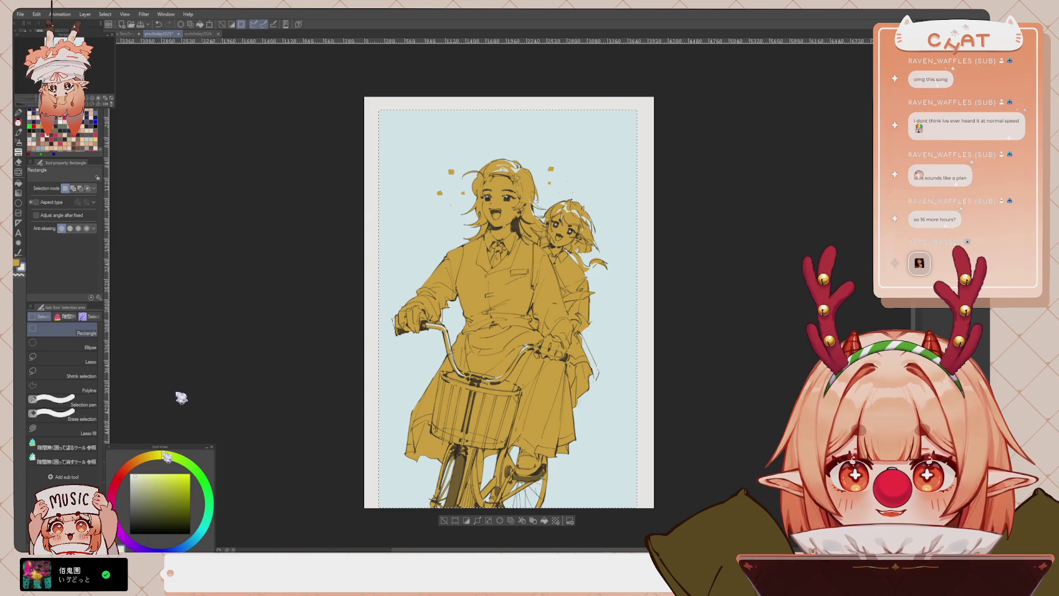
left_click(548, 521)
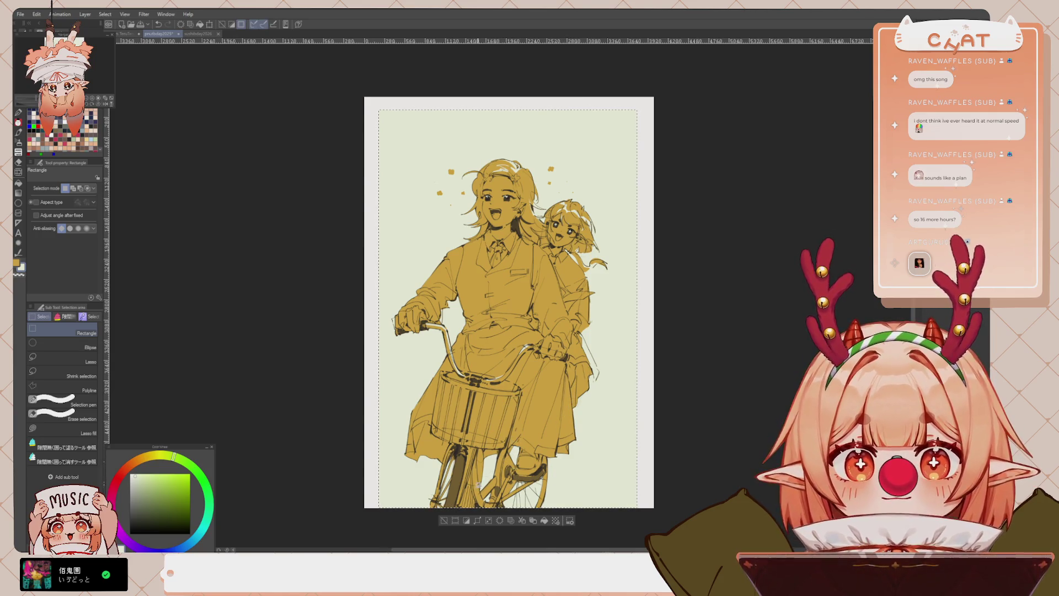
key("ctrl+d")
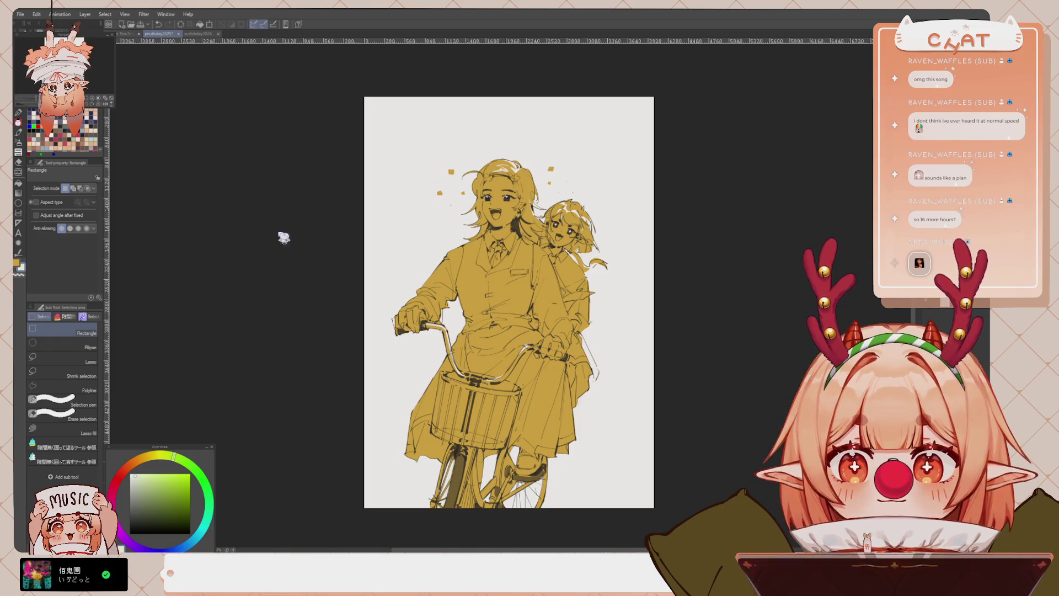
Pick a dark desaturated orange and set the pen size to about 110
left_click(146, 70, "alt")
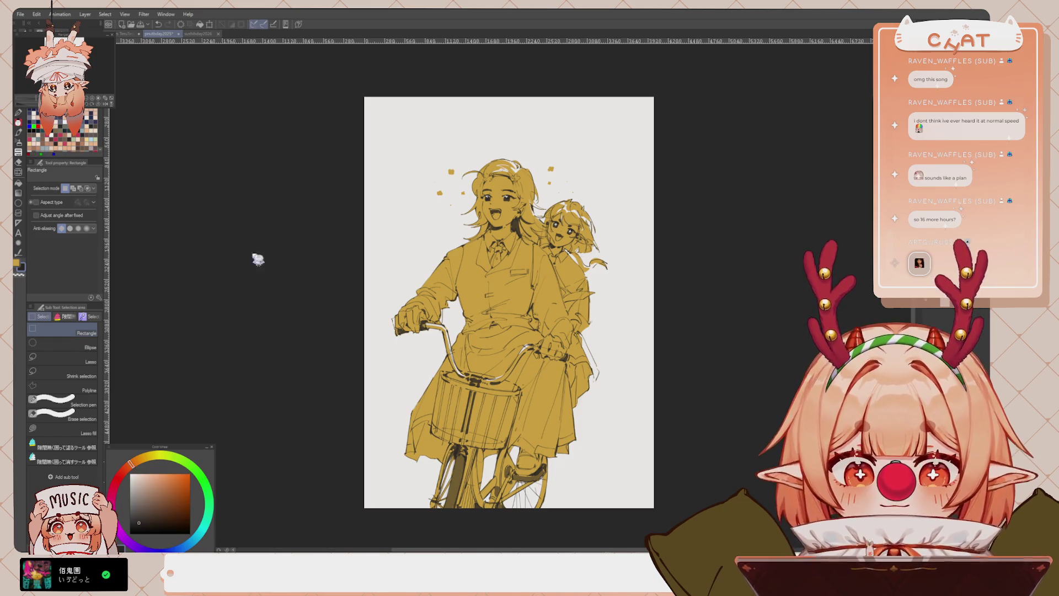
key("p")
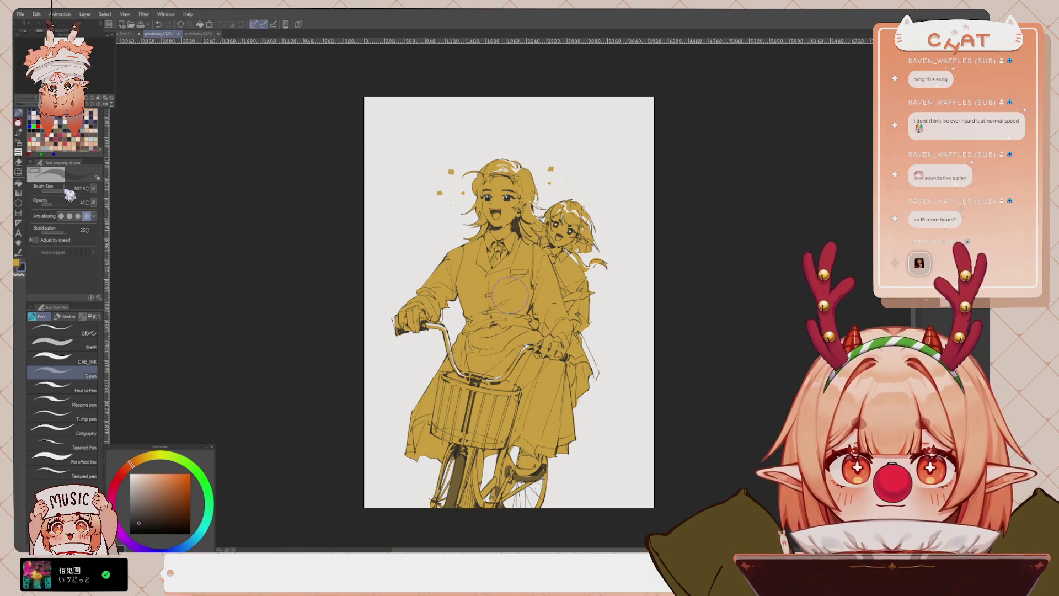
left_click_drag(508, 293, 510, 296)
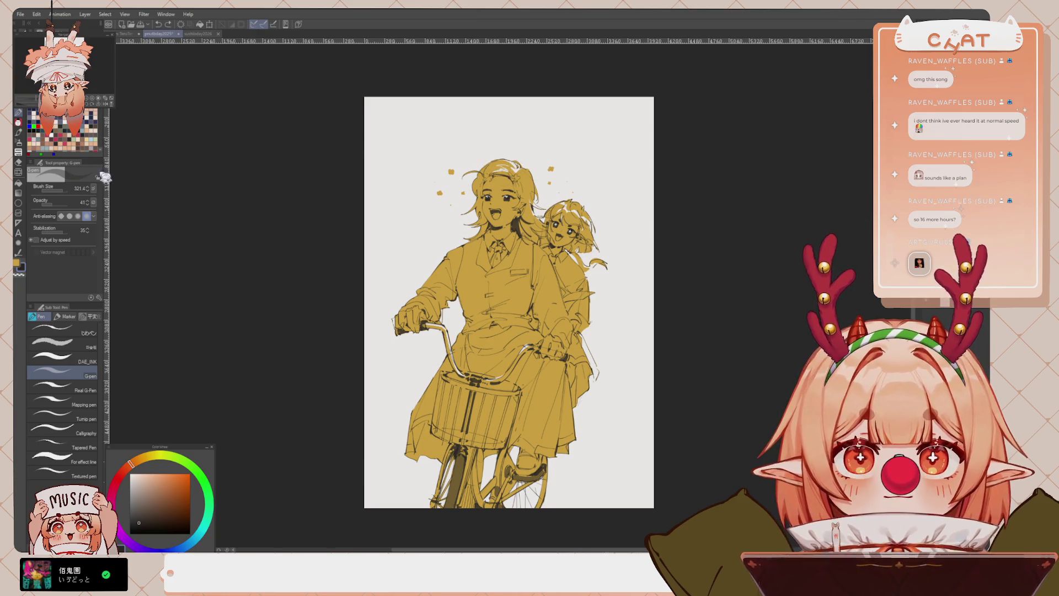
left_click_drag(71, 190, 72, 191)
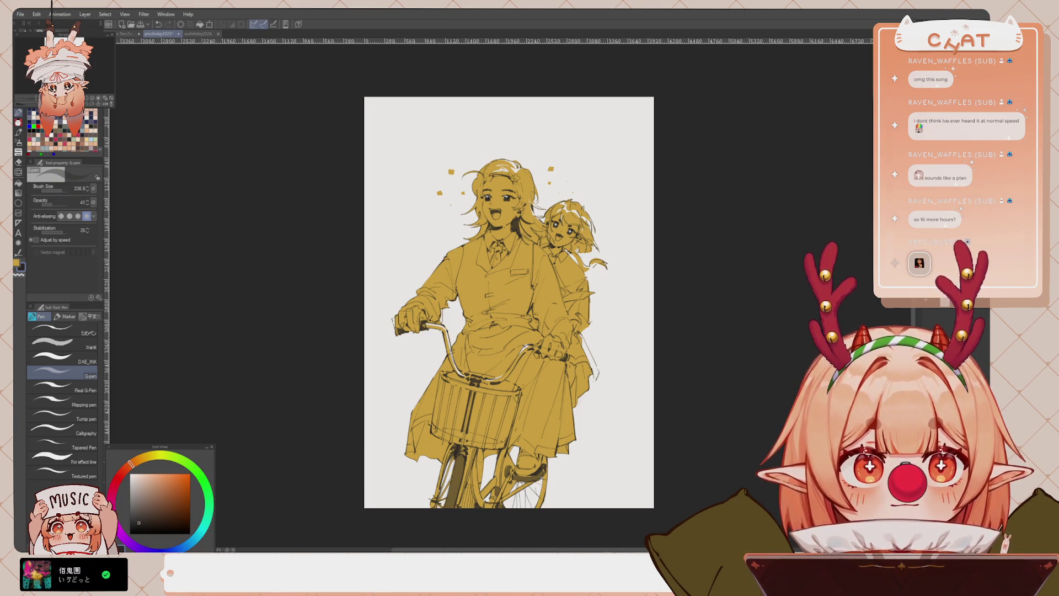
Darken the girl's hair at the top, left side, beside the face and between the girls
mouse_move(493, 165)
left_mouse_down()
mouse_move(468, 198)
mouse_move(475, 232)
left_mouse_up()
key("ctrl+z")
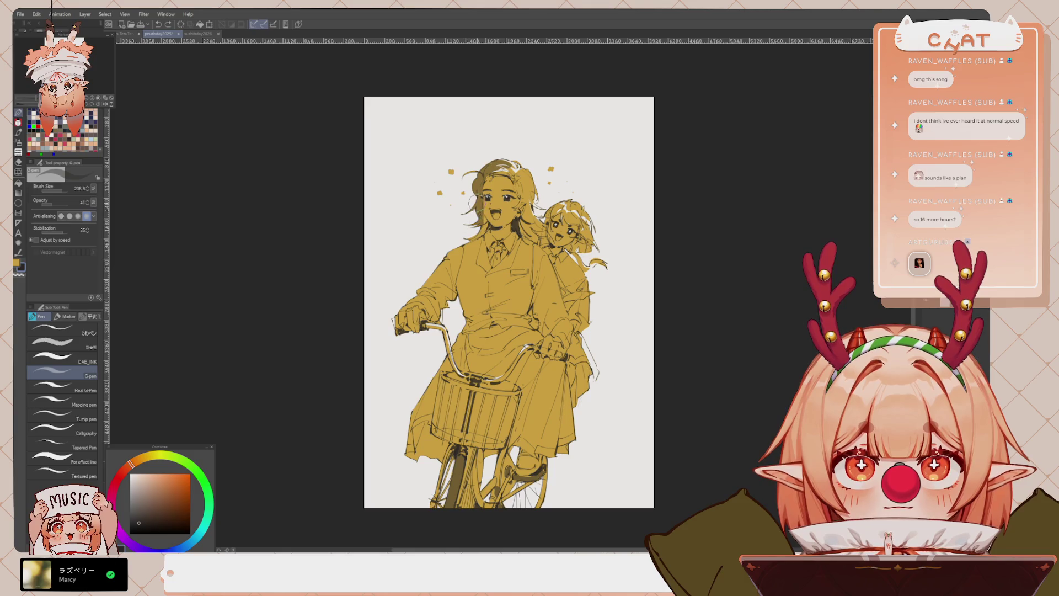
left_click_drag(477, 196, 481, 233)
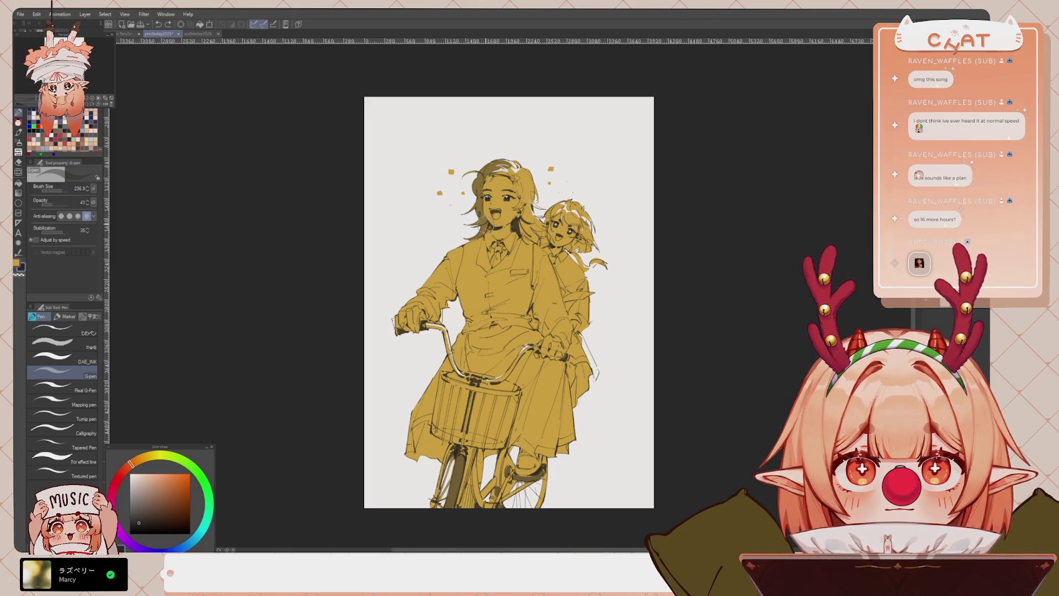
mouse_move(485, 162)
left_mouse_down()
mouse_move(468, 187)
mouse_move(513, 179)
mouse_move(519, 201)
mouse_move(521, 190)
mouse_move(538, 206)
mouse_move(526, 220)
mouse_move(534, 236)
left_mouse_up()
key("ctrl+z")
left_click_drag(543, 194, 529, 215)
scroll(537, 191, "up", 3)
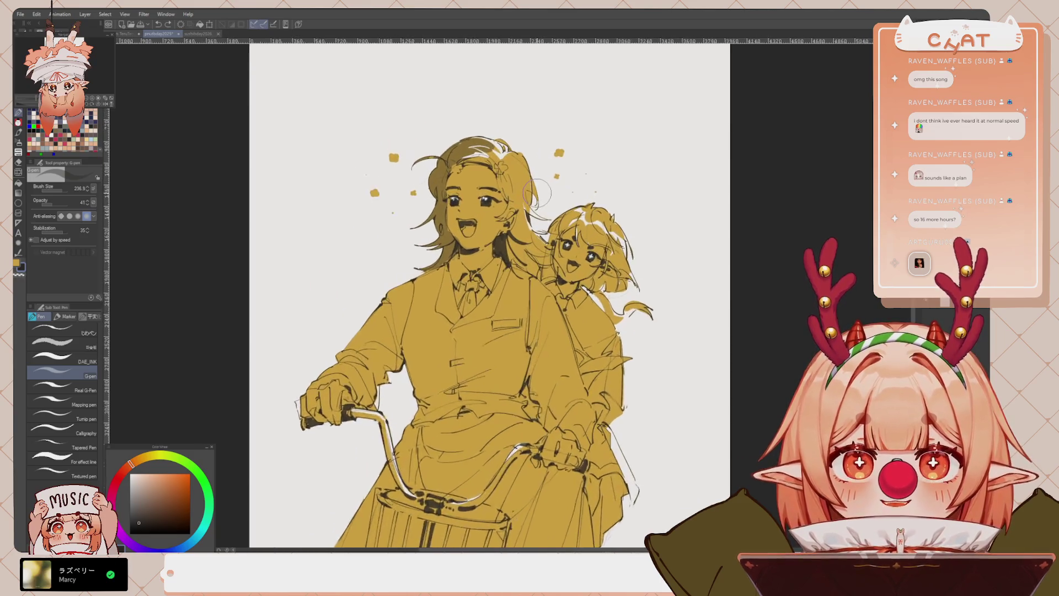
scroll(538, 190, "up", 1)
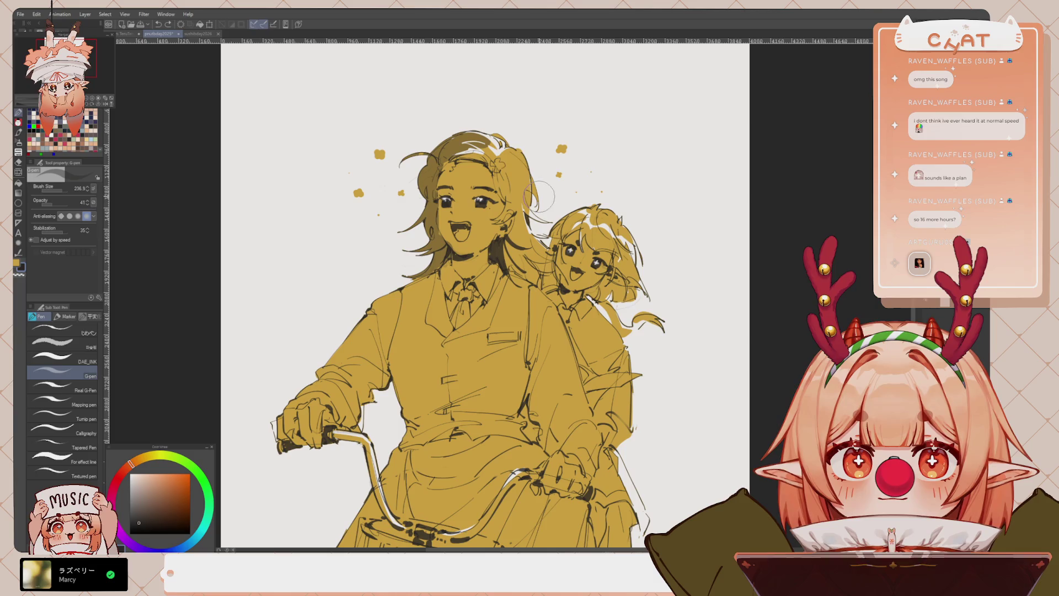
mouse_move(512, 161)
left_mouse_down()
mouse_move(504, 203)
mouse_move(529, 191)
mouse_move(500, 221)
mouse_move(525, 213)
mouse_move(504, 238)
mouse_move(526, 273)
left_mouse_up()
mouse_move(516, 218)
left_mouse_down()
mouse_move(524, 276)
mouse_move(535, 268)
left_mouse_up()
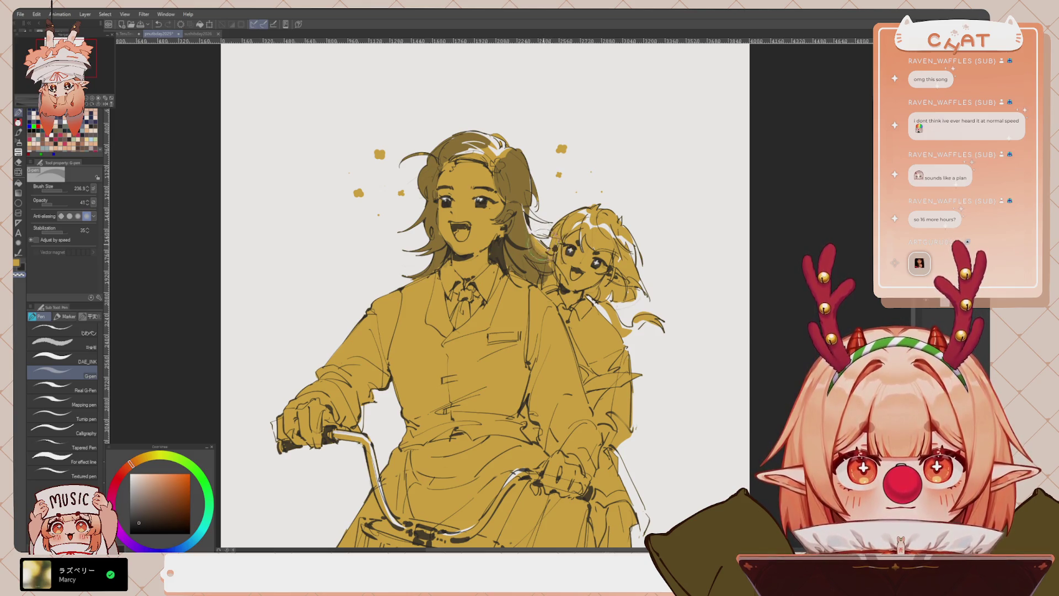
Raise pencil opacity to 100, resample the gold, and undo the stray mark by the back girl's face
key("e")
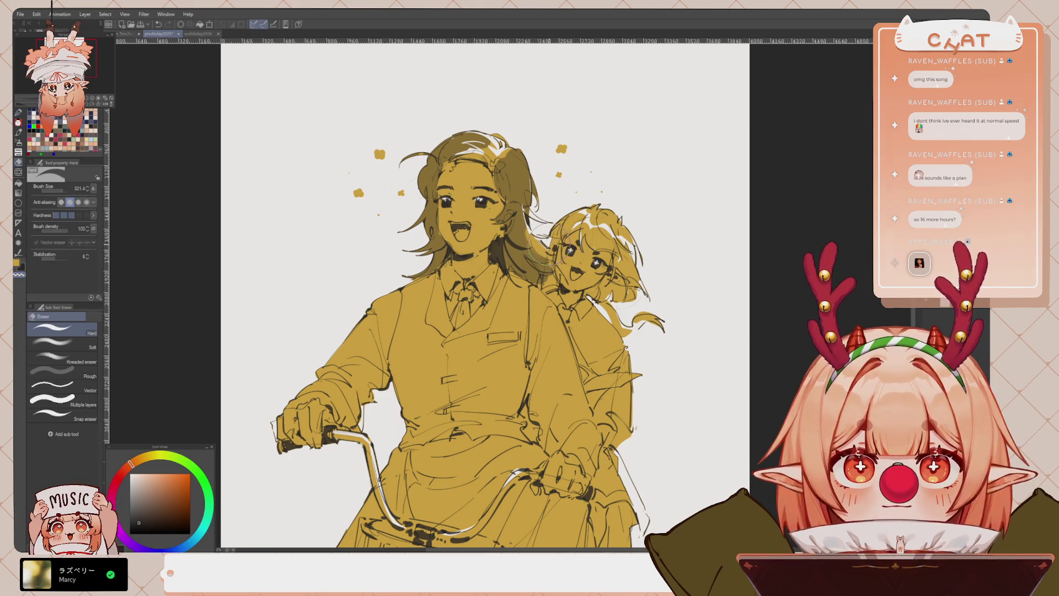
key("p")
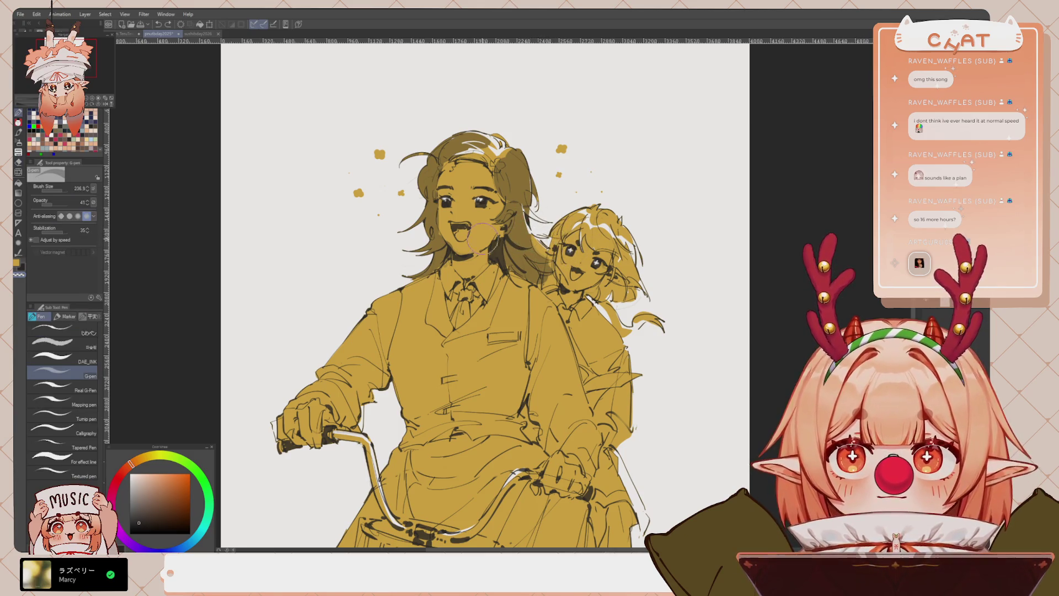
left_click_drag(55, 204, 77, 204)
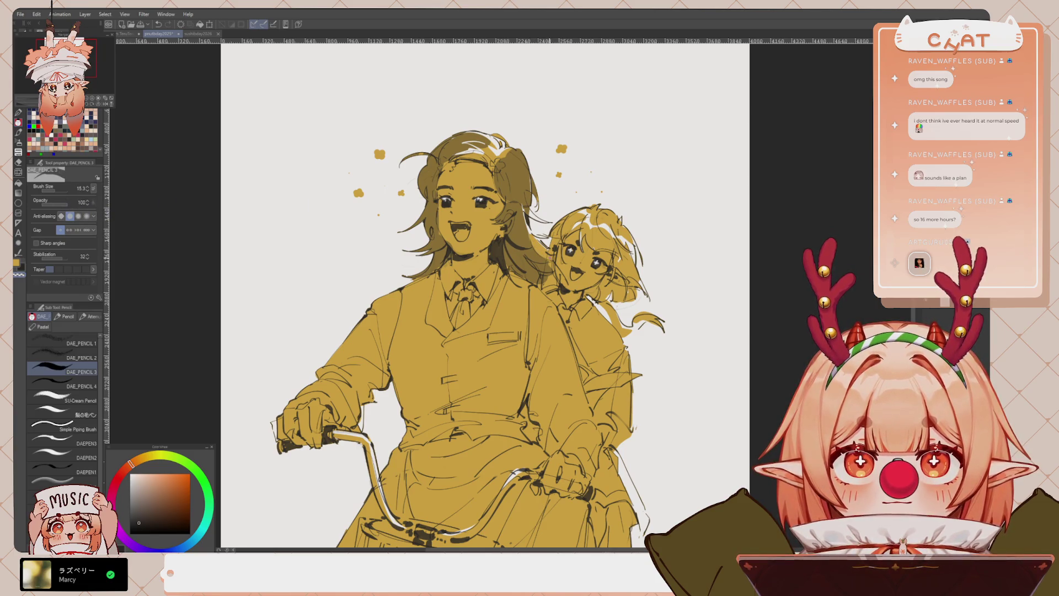
key("p")
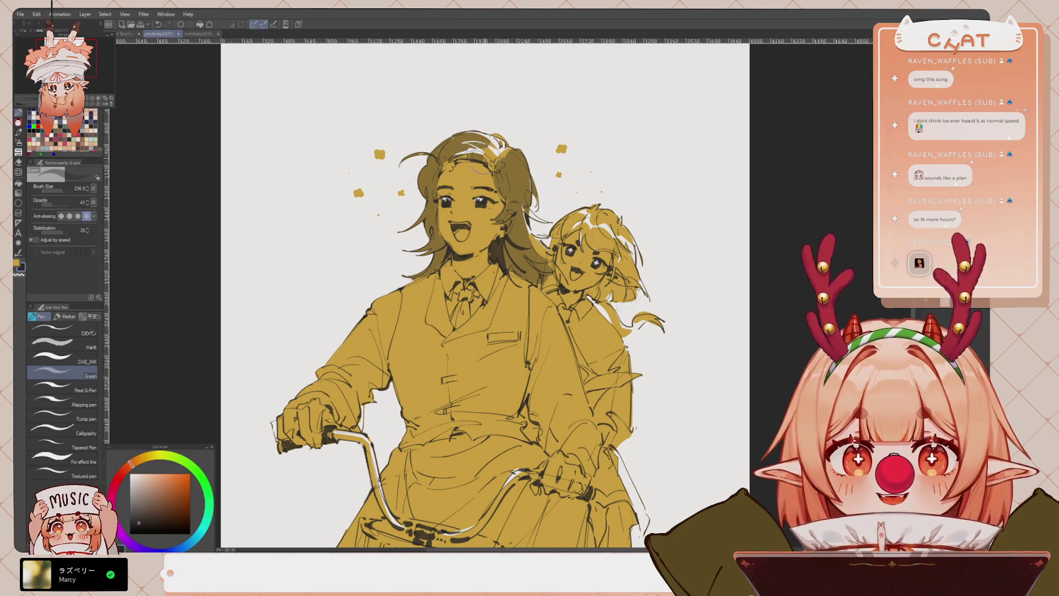
key("p")
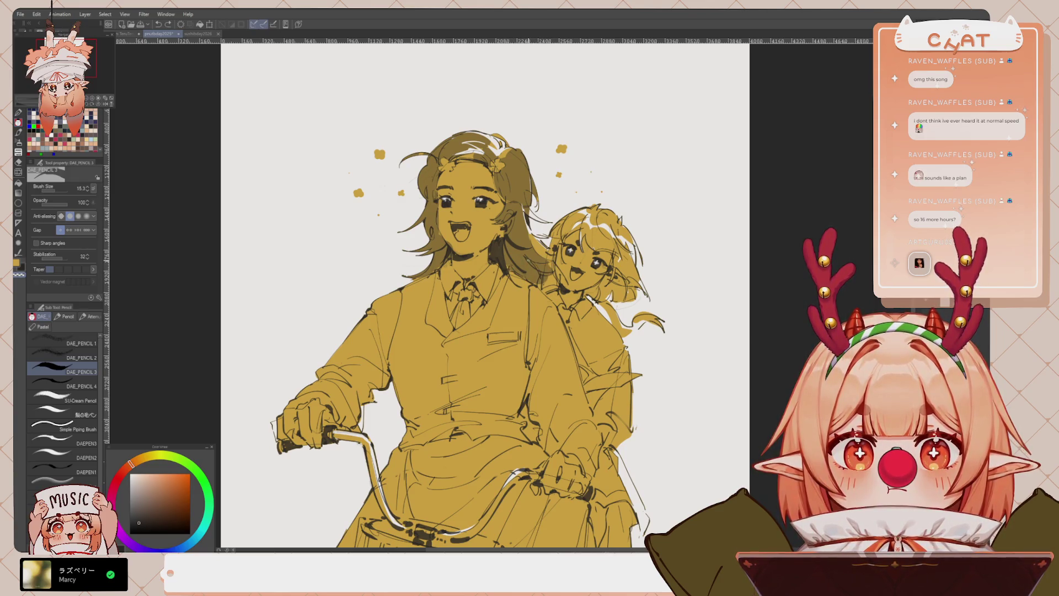
left_click(579, 293, "alt")
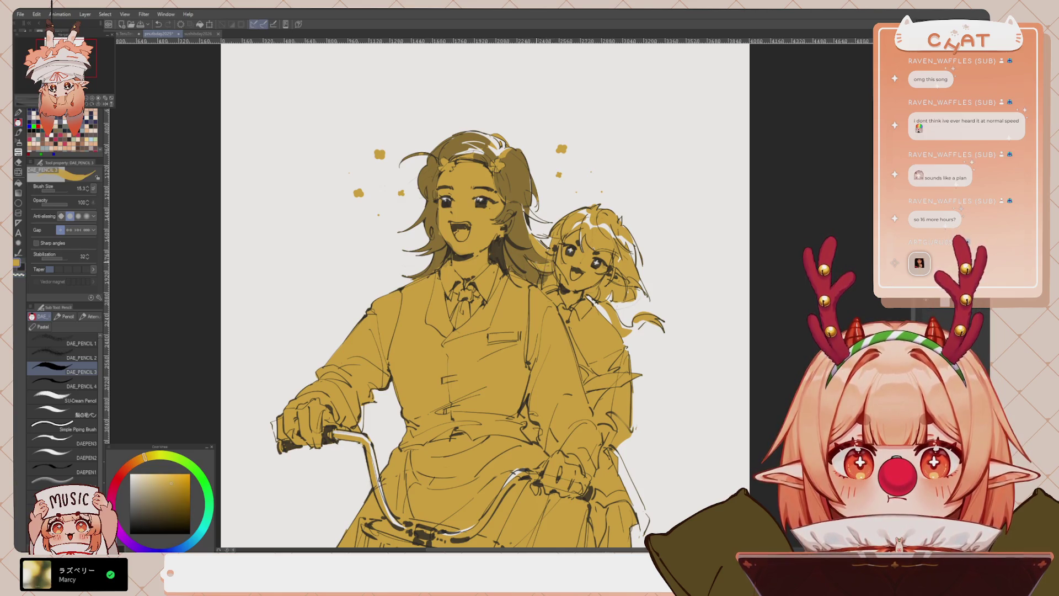
key("ctrl+z")
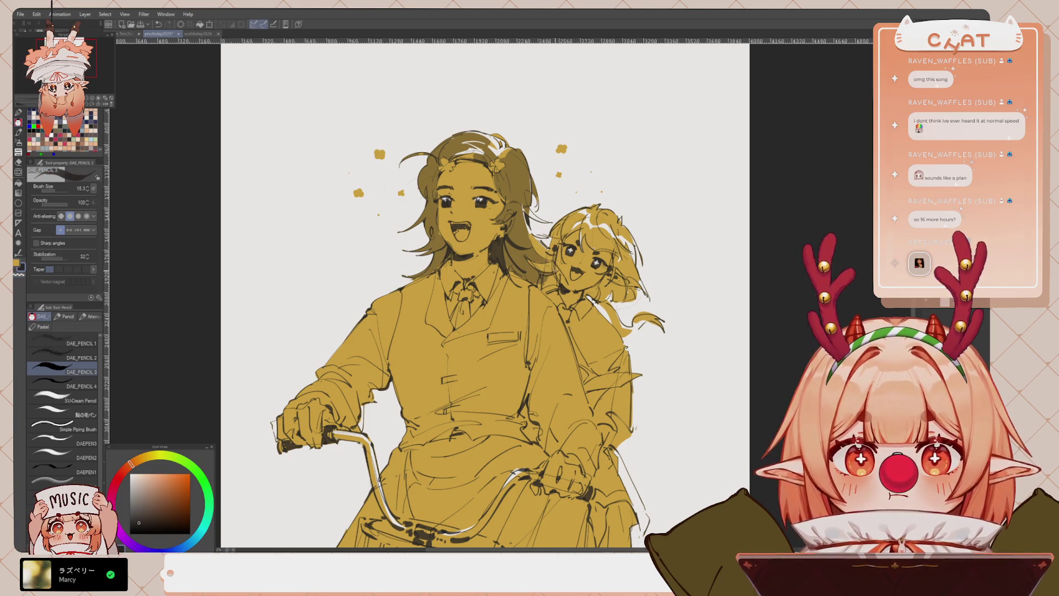
key("p")
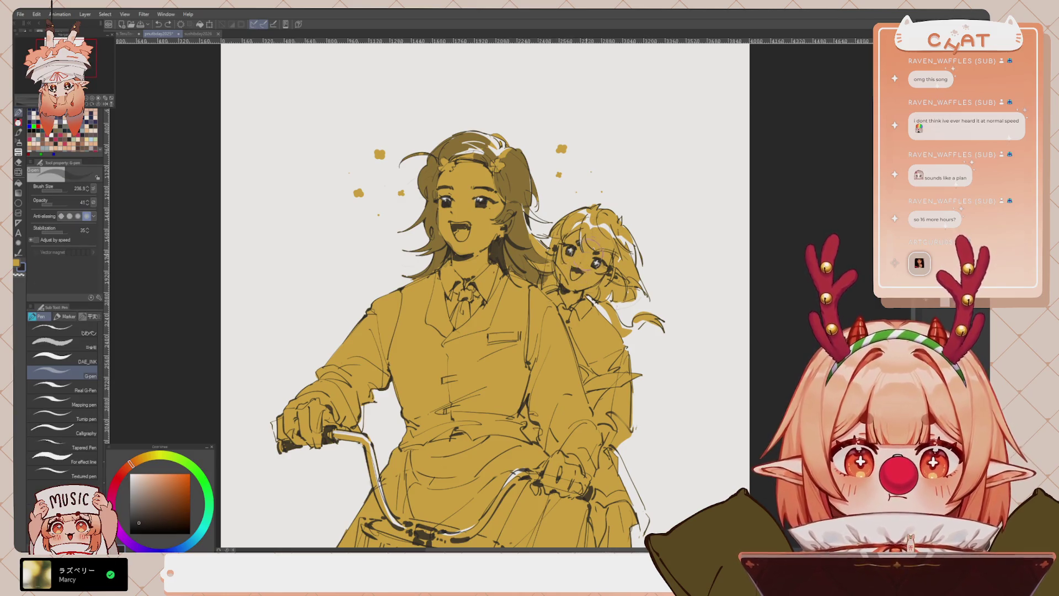
mouse_move(592, 292)
left_mouse_down()
mouse_move(599, 271)
mouse_move(640, 287)
left_mouse_up()
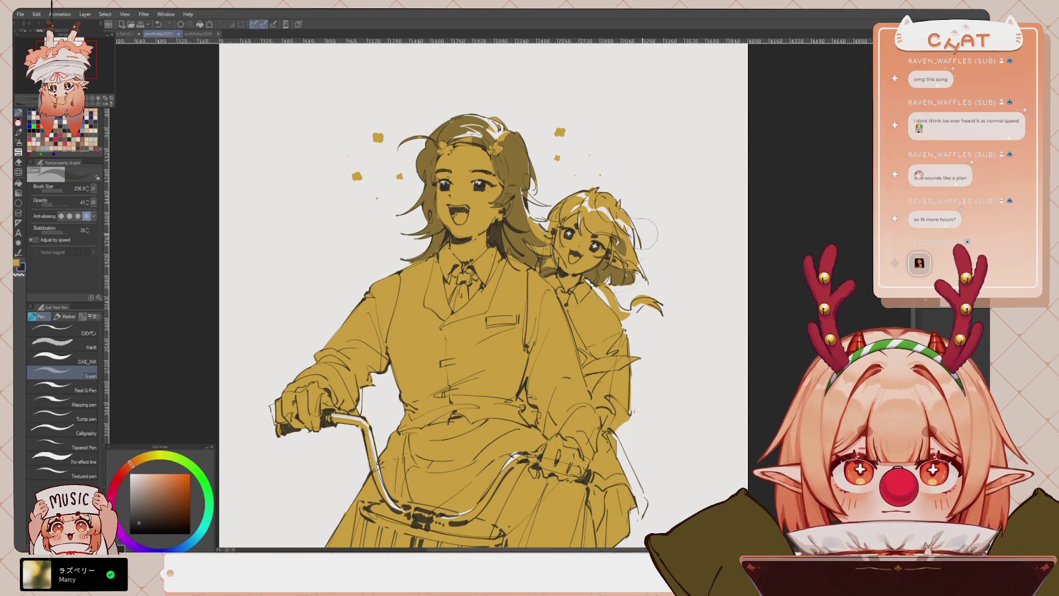
Shade the front girl's shoulder and arm darker, undoing oversized torso and sleeve strokes
scroll(634, 201, "down", 2)
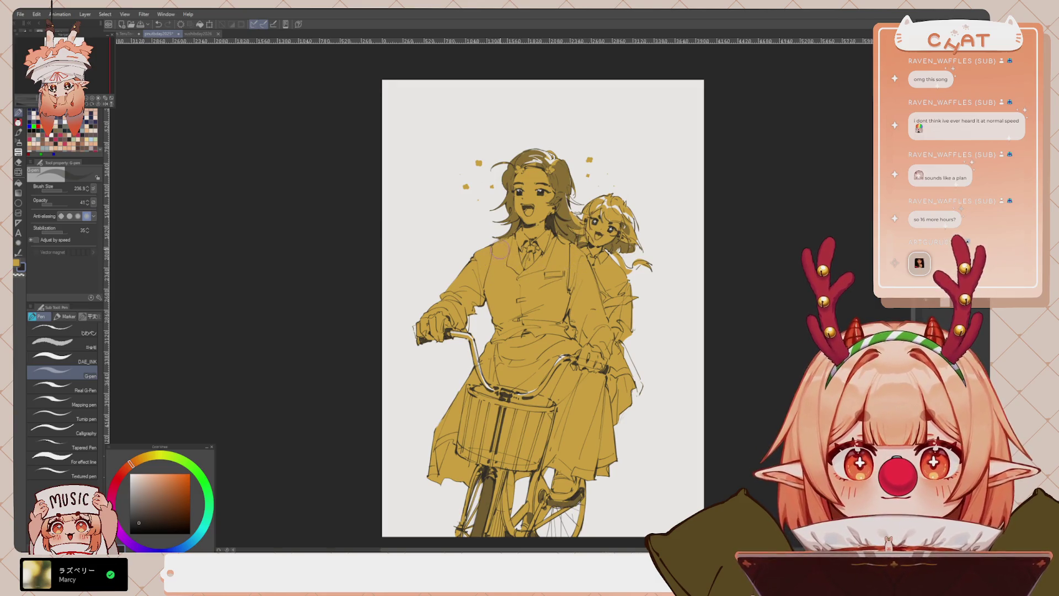
mouse_move(499, 245)
left_mouse_down()
mouse_move(494, 319)
mouse_move(505, 243)
mouse_move(510, 281)
mouse_move(506, 232)
mouse_move(488, 298)
mouse_move(496, 319)
mouse_move(507, 237)
mouse_move(524, 298)
mouse_move(505, 312)
mouse_move(499, 254)
mouse_move(508, 313)
mouse_move(499, 337)
mouse_move(546, 312)
mouse_move(527, 310)
mouse_move(521, 284)
mouse_move(552, 251)
mouse_move(549, 309)
mouse_move(560, 320)
mouse_move(530, 328)
mouse_move(562, 328)
mouse_move(553, 243)
mouse_move(566, 235)
mouse_move(558, 305)
mouse_move(518, 298)
mouse_move(552, 322)
mouse_move(528, 320)
left_mouse_up()
key("ctrl+z")
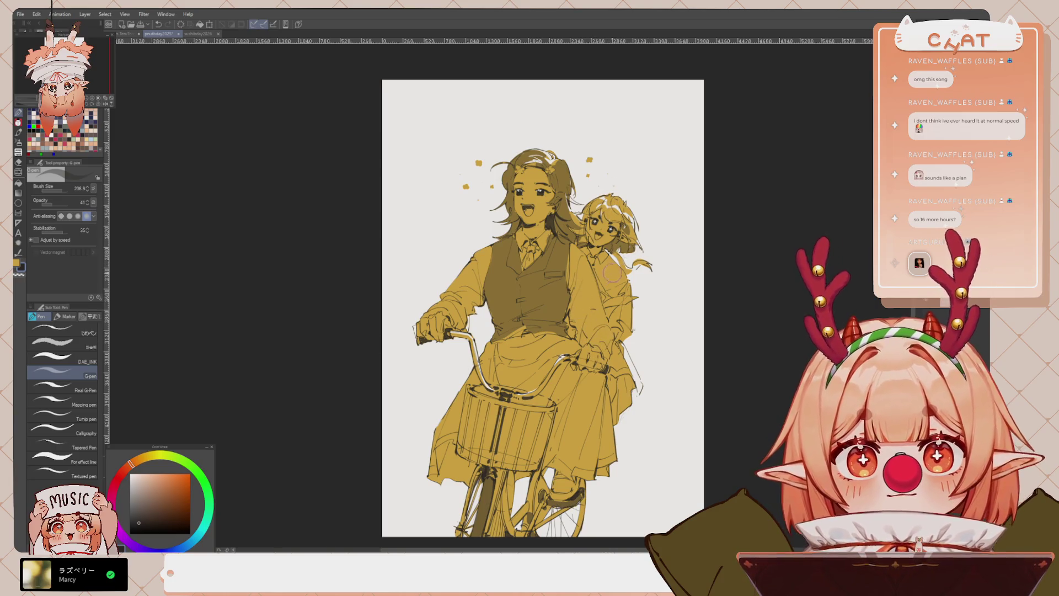
mouse_move(596, 277)
left_mouse_down()
mouse_move(605, 304)
mouse_move(643, 325)
mouse_move(635, 341)
left_mouse_up()
key("ctrl+z")
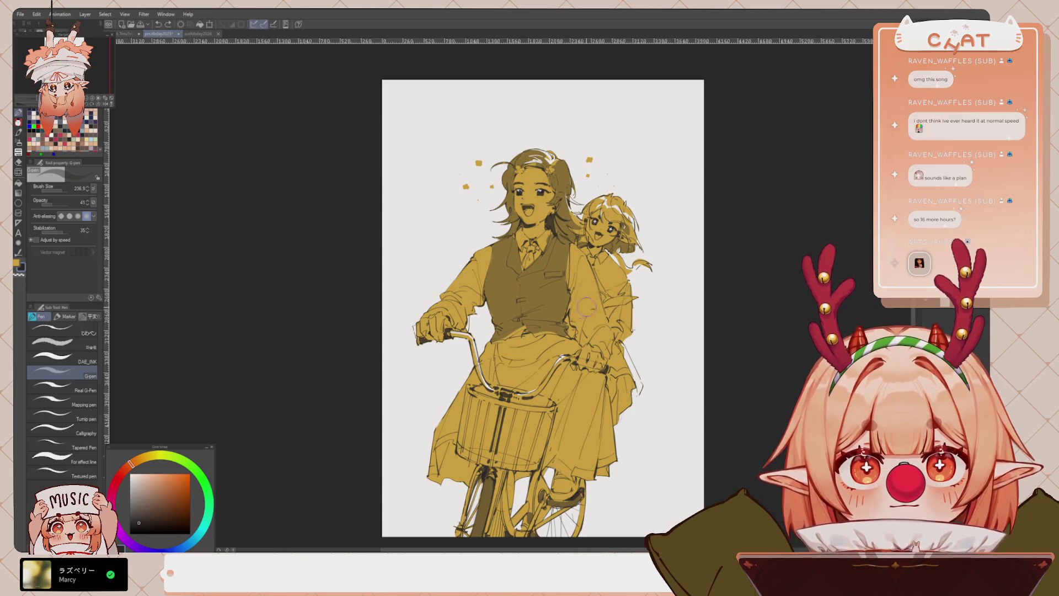
scroll(547, 320, "down", 3)
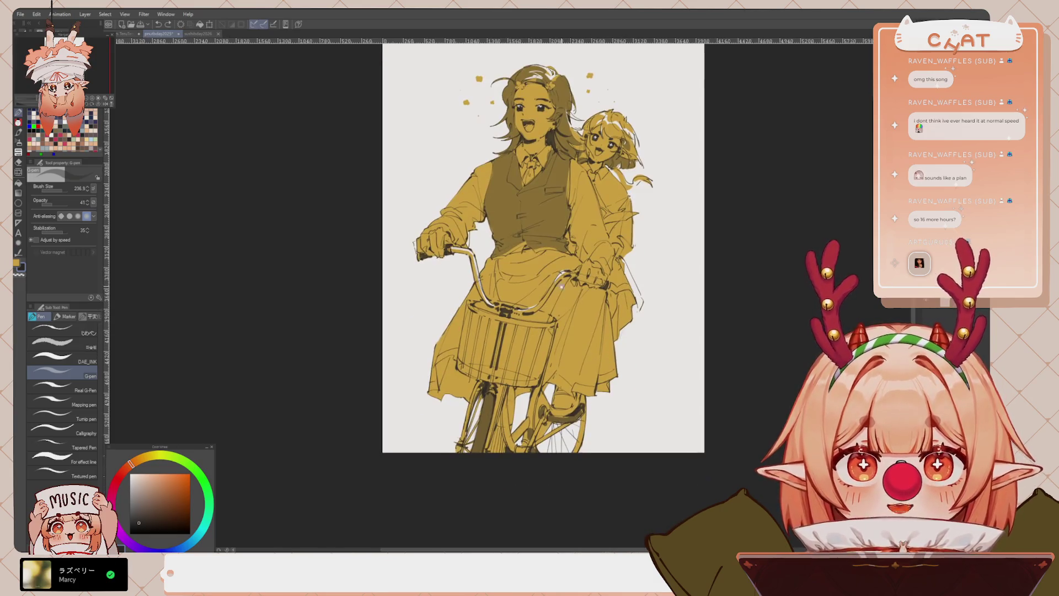
scroll(580, 297, "up", 2)
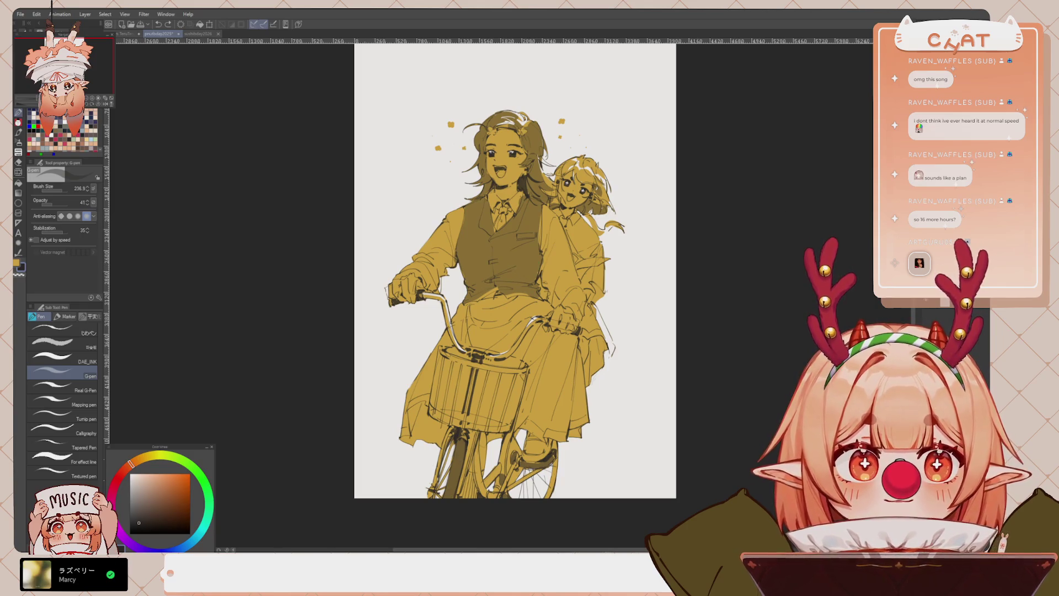
key("j")
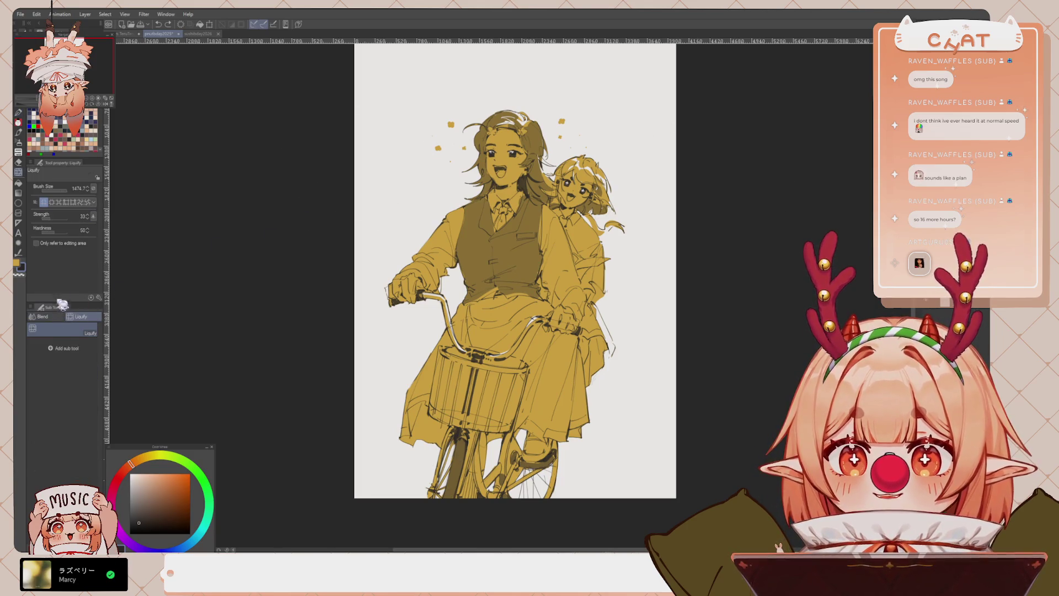
key("bracketleft")
key("bracketleft")
key("bracketleft")
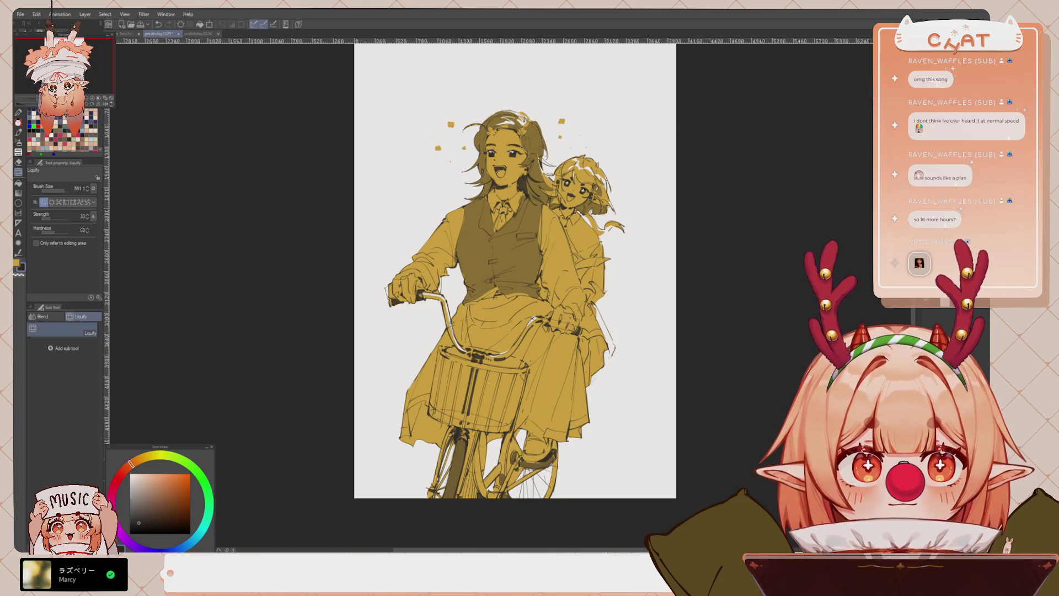
key("p")
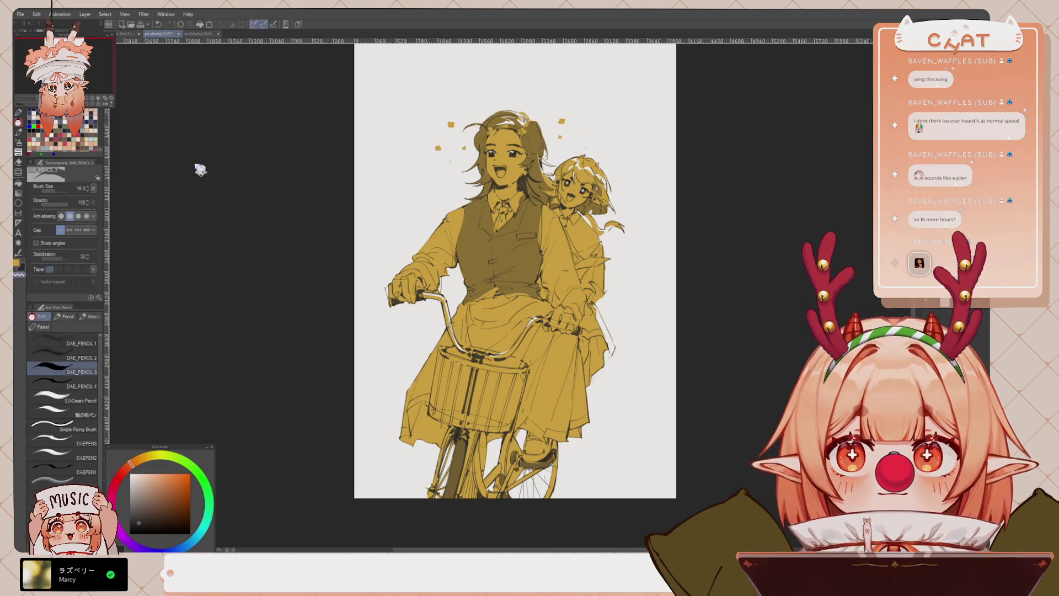
key("bracketright")
key("bracketright")
key("bracketright")
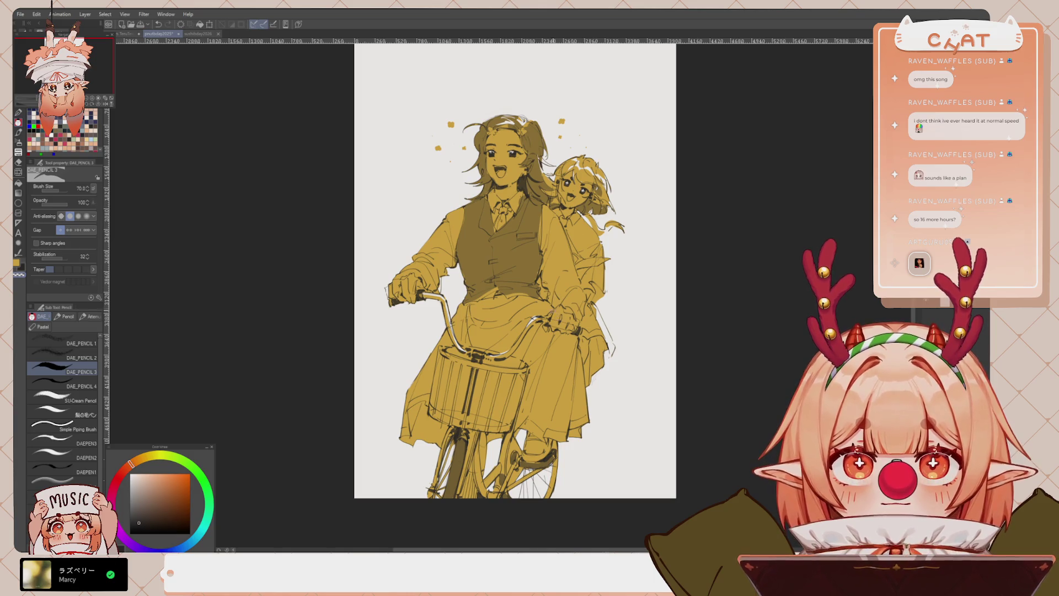
key("p")
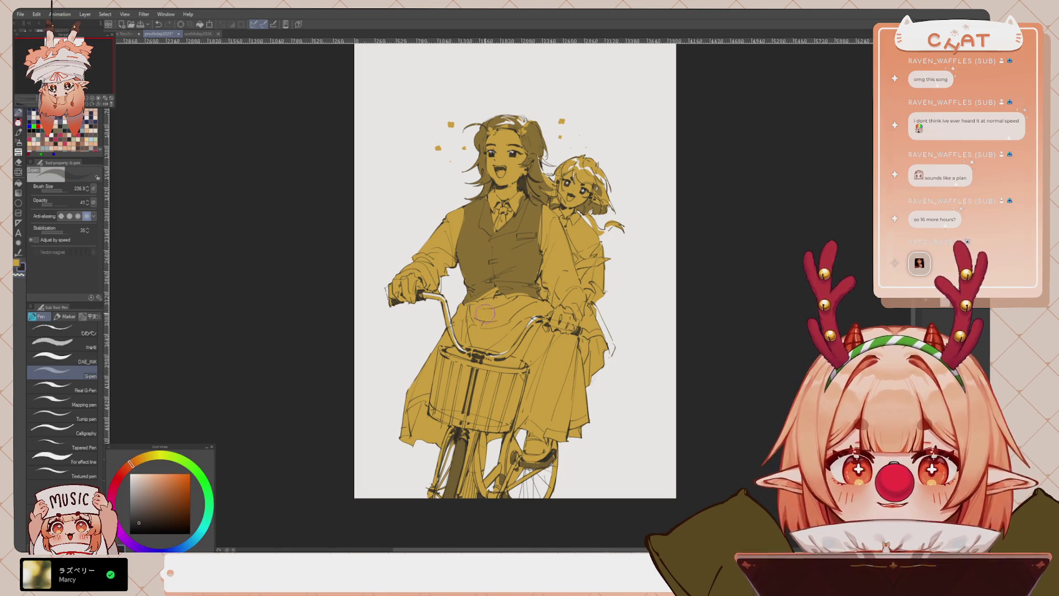
Paint shadow across the skirt below the handlebars and over the lap, removing a stray arm stroke
mouse_move(498, 316)
left_mouse_down()
mouse_move(469, 308)
mouse_move(507, 317)
mouse_move(503, 336)
mouse_move(468, 334)
mouse_move(430, 359)
mouse_move(401, 422)
mouse_move(403, 392)
mouse_move(412, 400)
mouse_move(440, 341)
left_mouse_up()
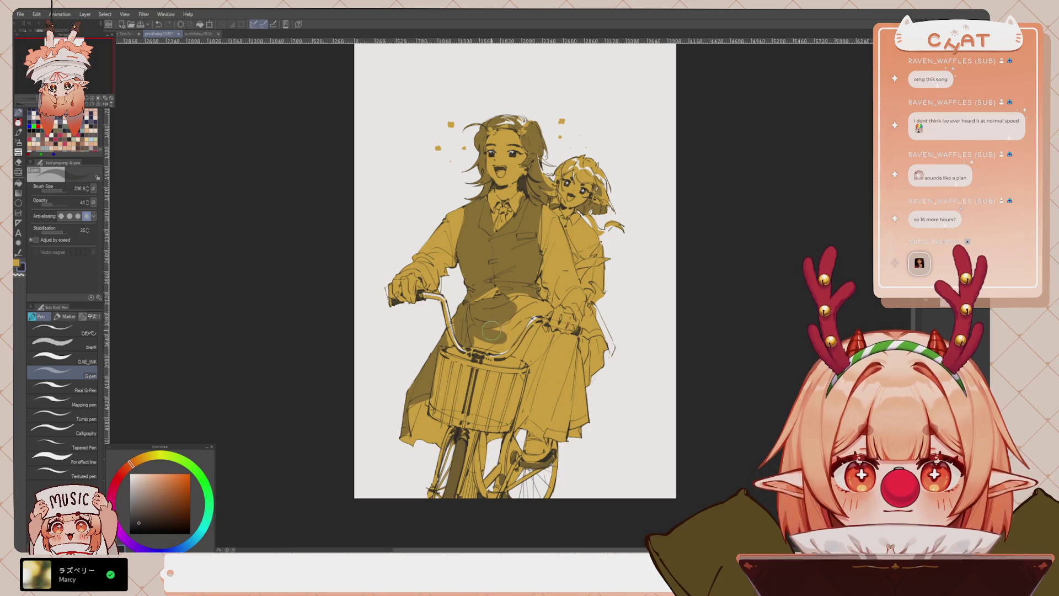
left_click_drag(491, 331, 523, 322)
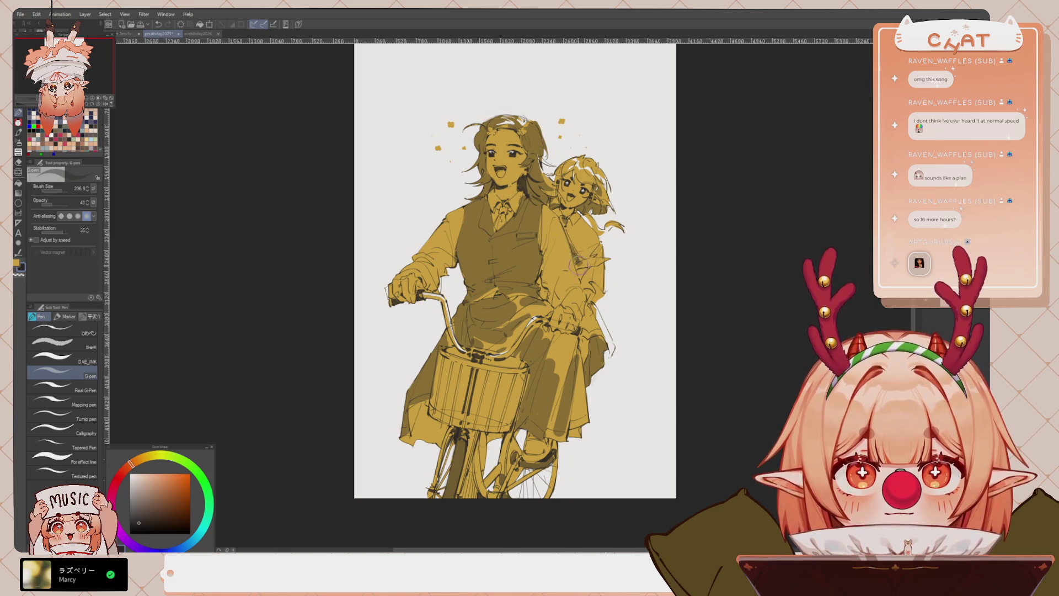
key("ctrl+z")
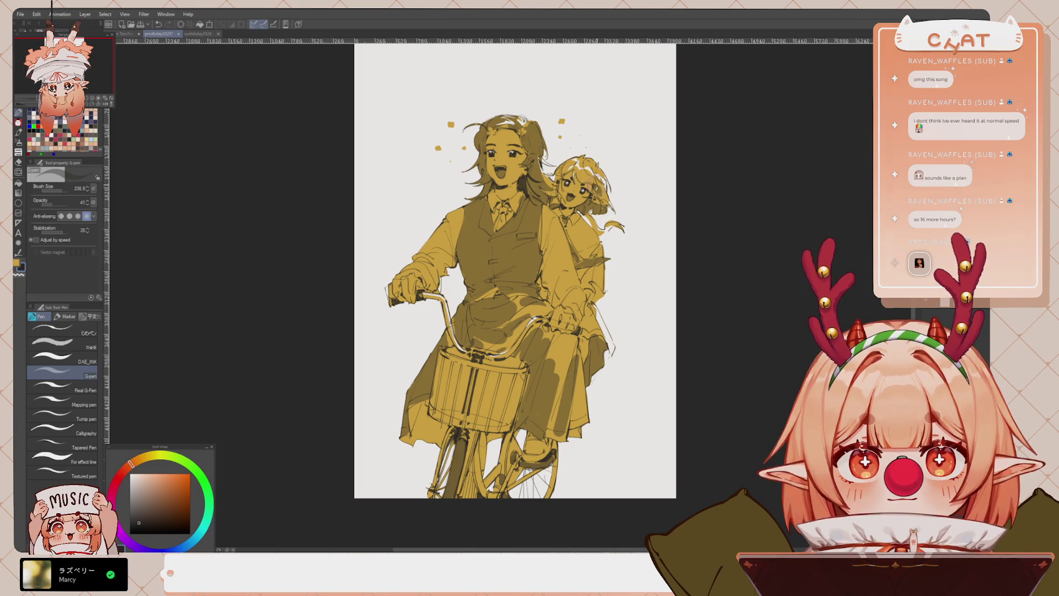
scroll(529, 264, "down", 3)
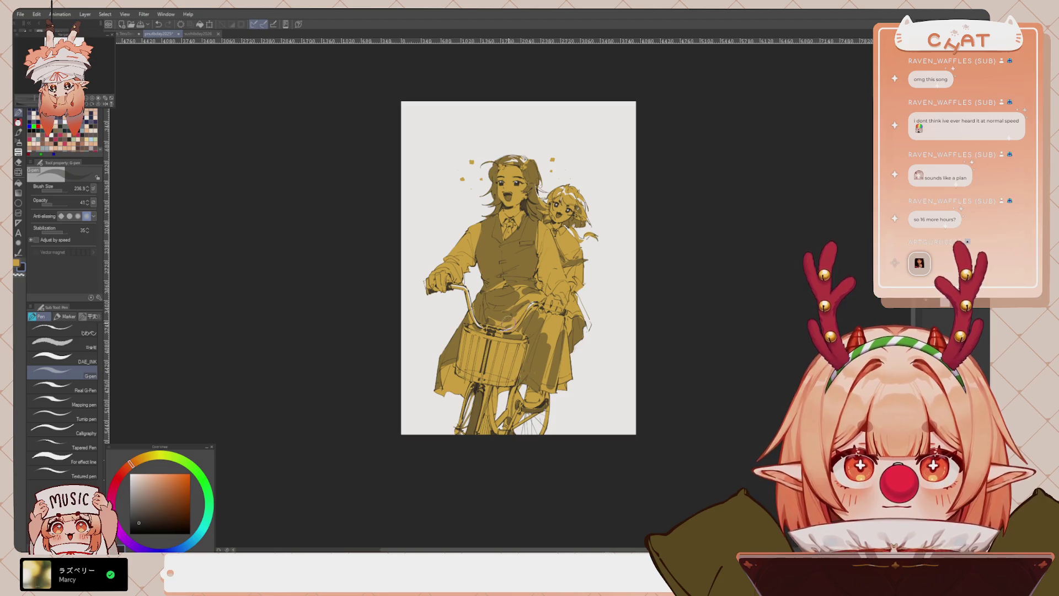
scroll(520, 191, "up", 3)
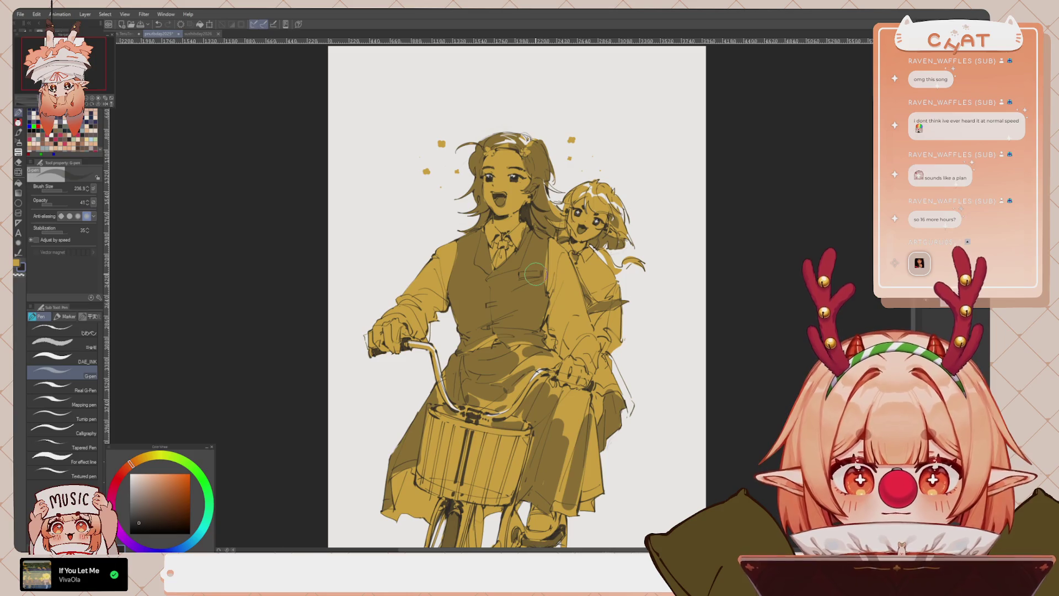
key("j")
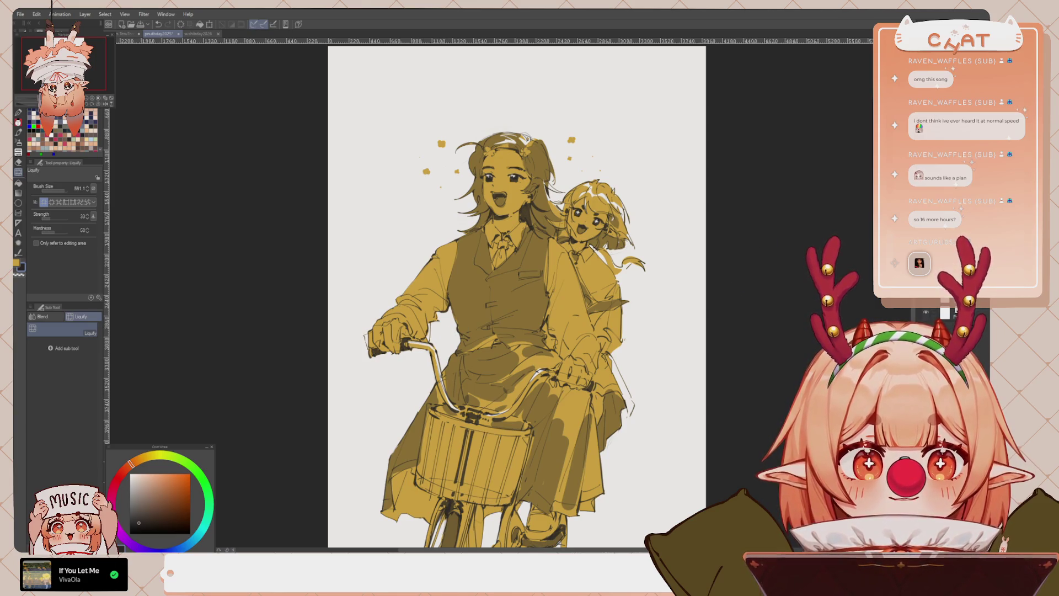
left_click(925, 313)
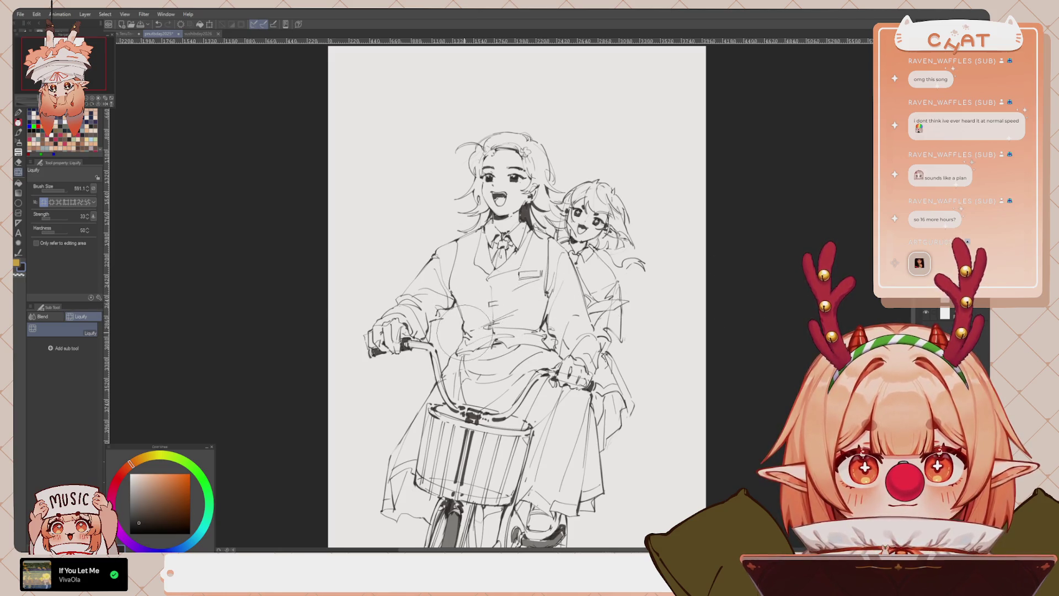
left_click(926, 313)
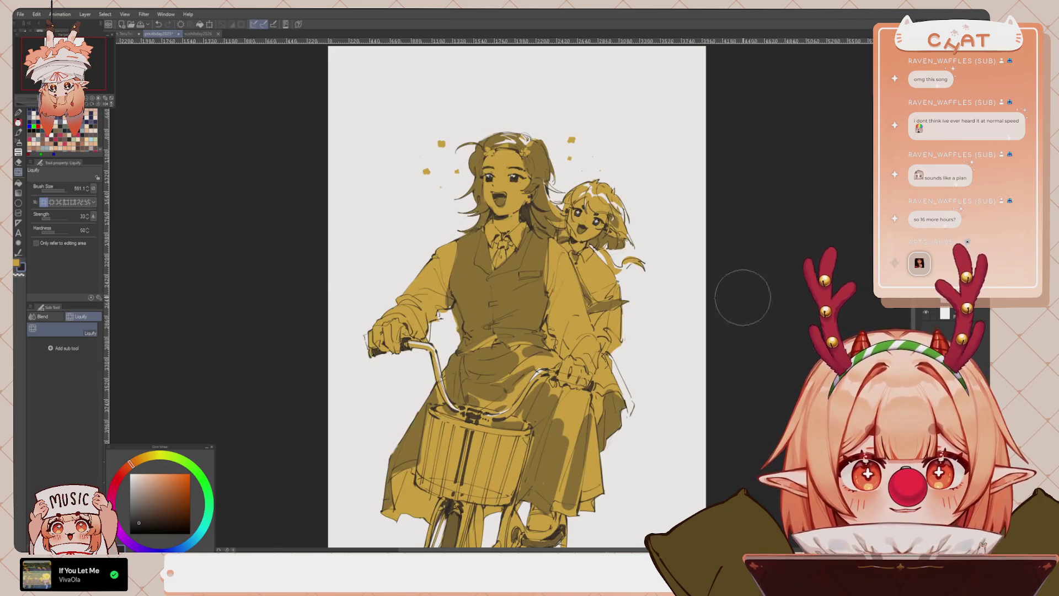
key("p")
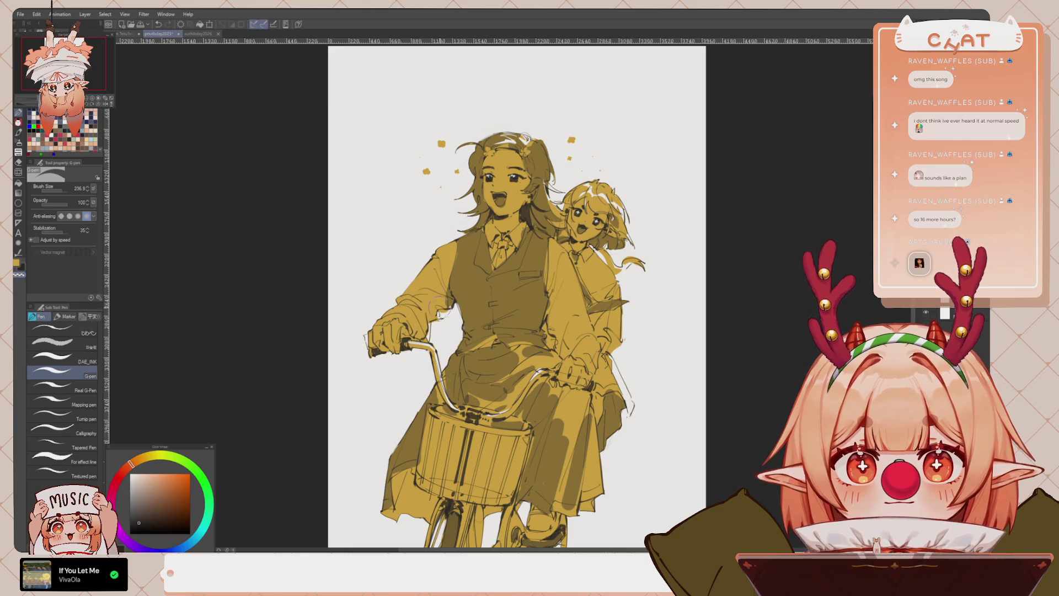
left_click(514, 201, "alt")
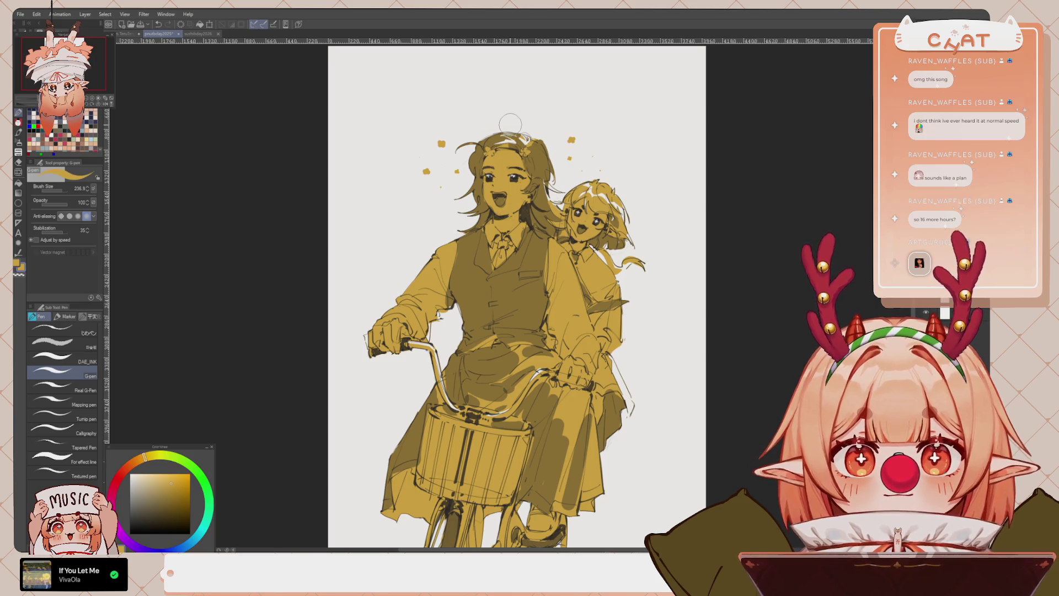
key("p")
key("c")
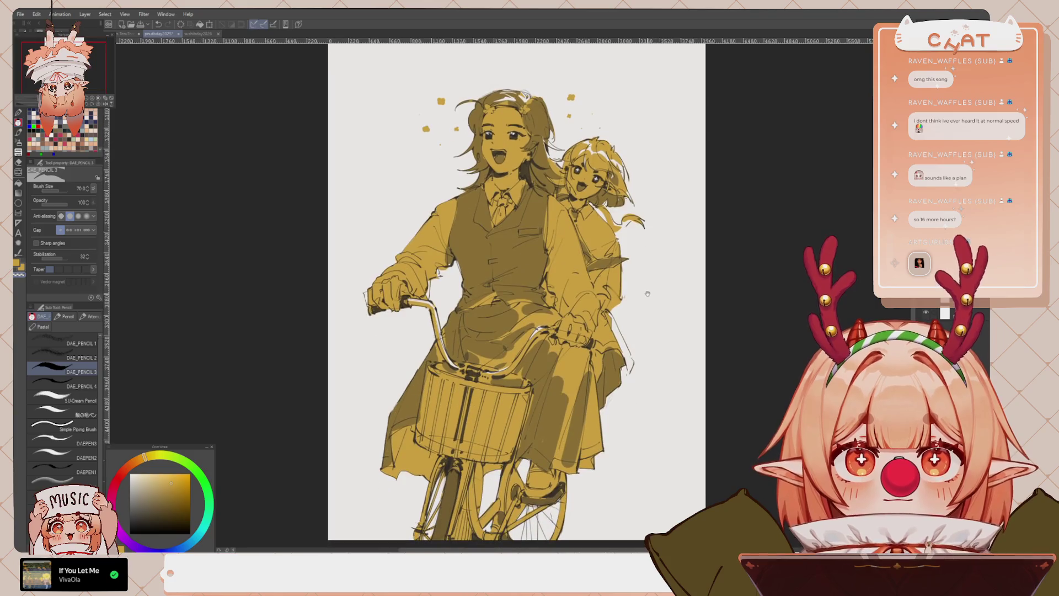
Undo a small stroke near the back girl's face and pick a dark brown palette colour
left_click_drag(648, 339, 647, 306)
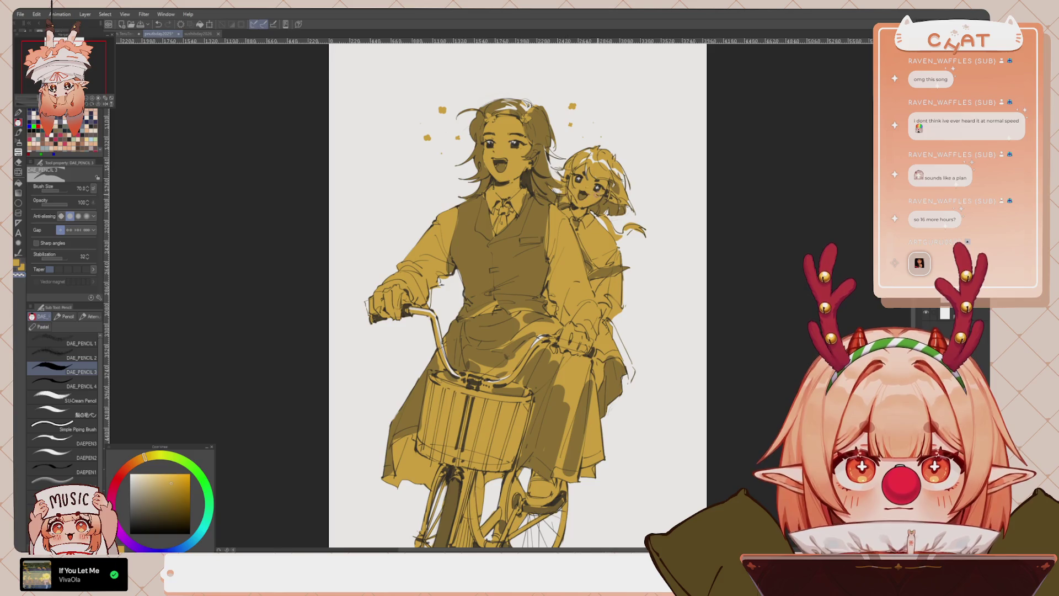
left_click(583, 182, "alt")
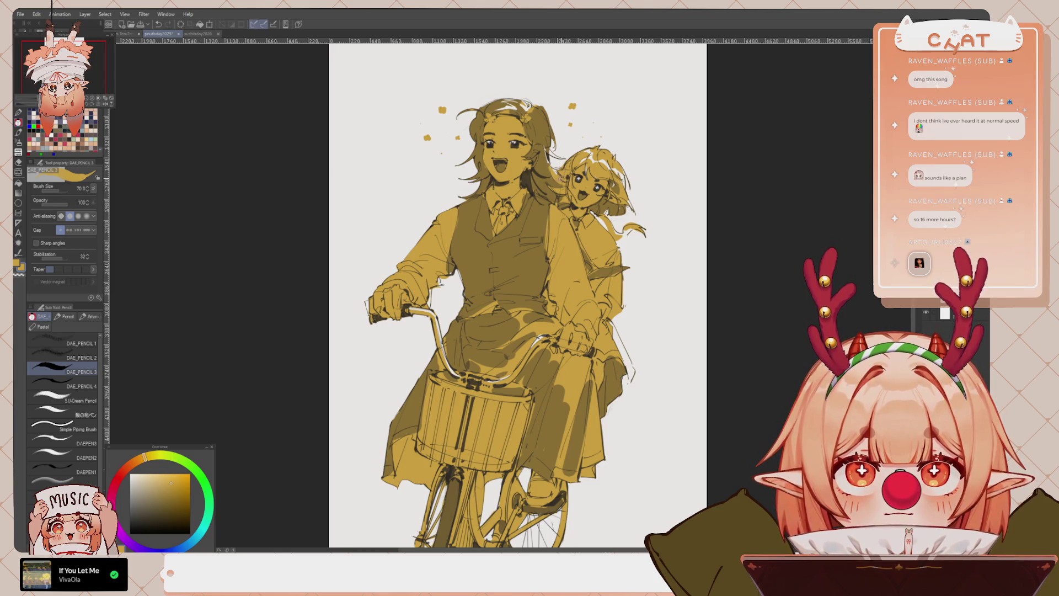
key("ctrl+z")
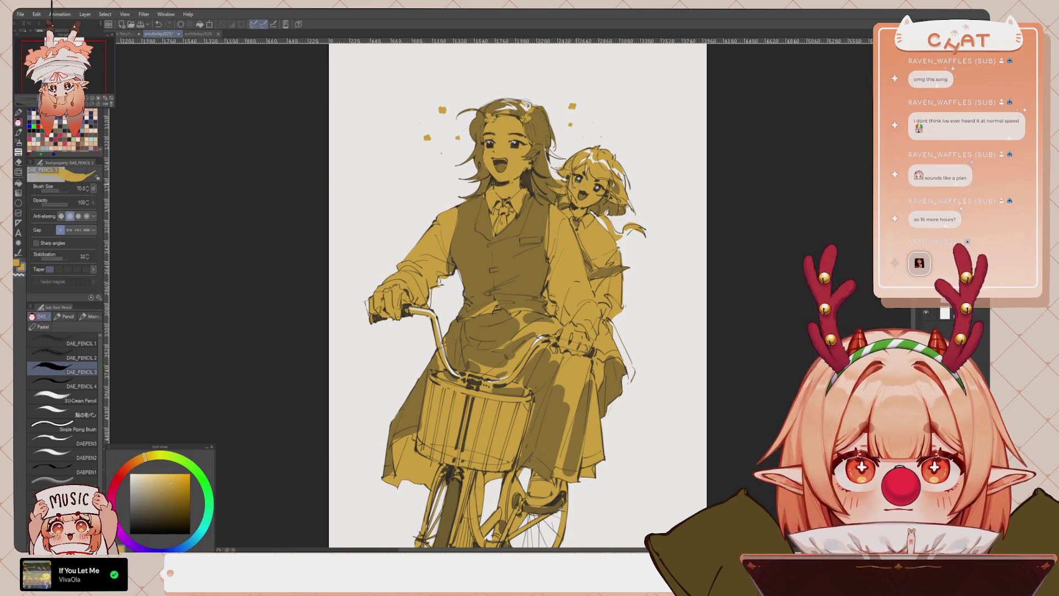
key("x")
key("x")
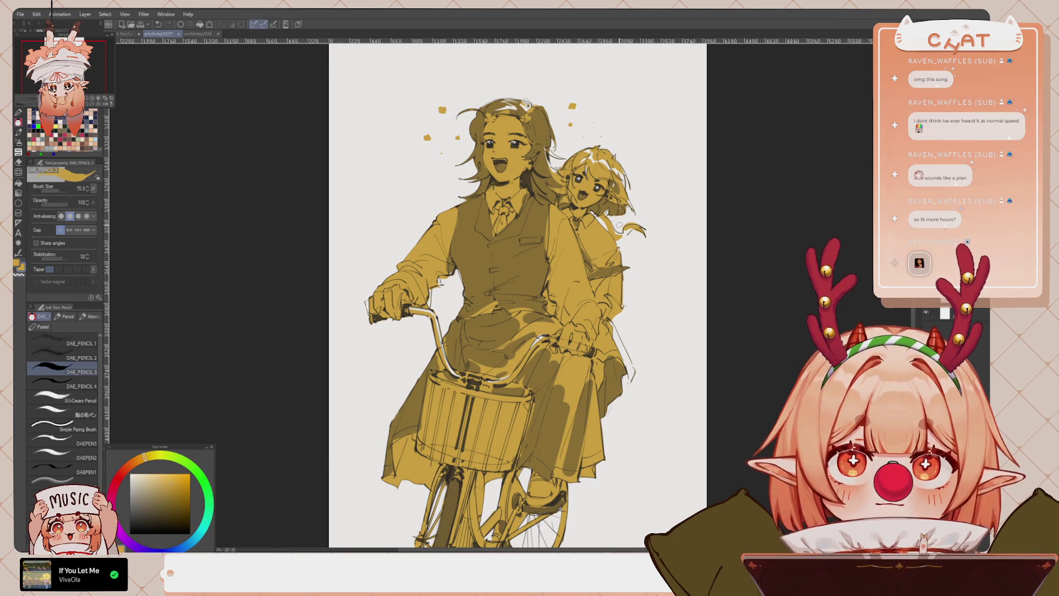
key("ctrl+minus")
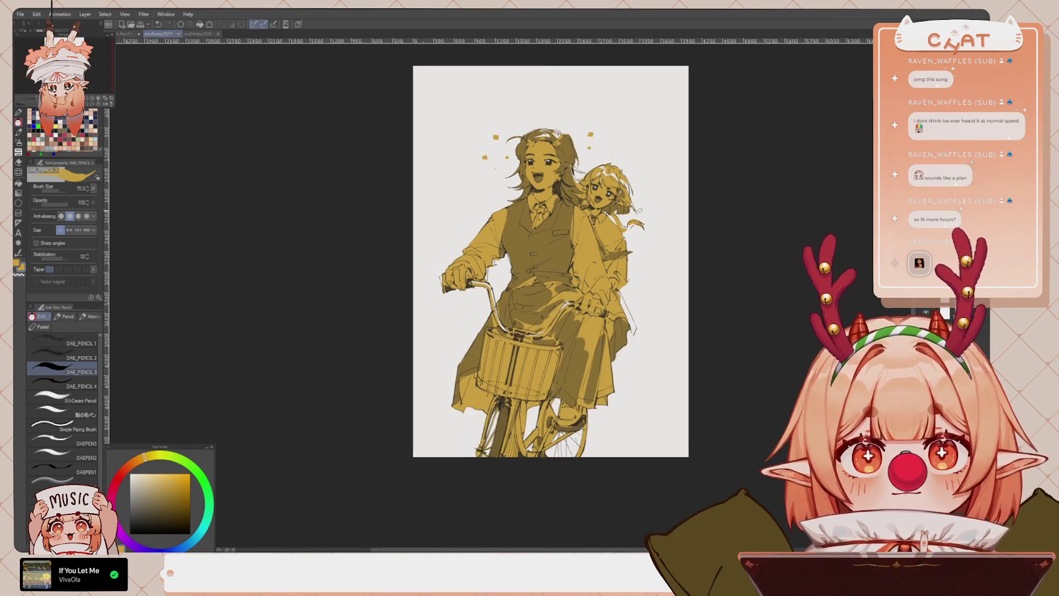
key("ctrl+plus")
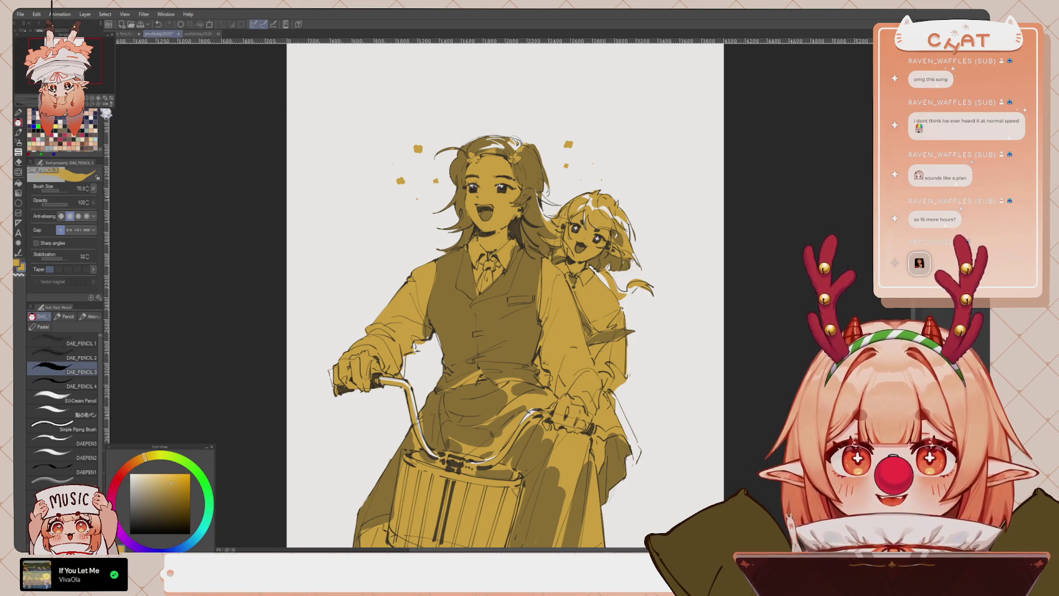
left_click(33, 113)
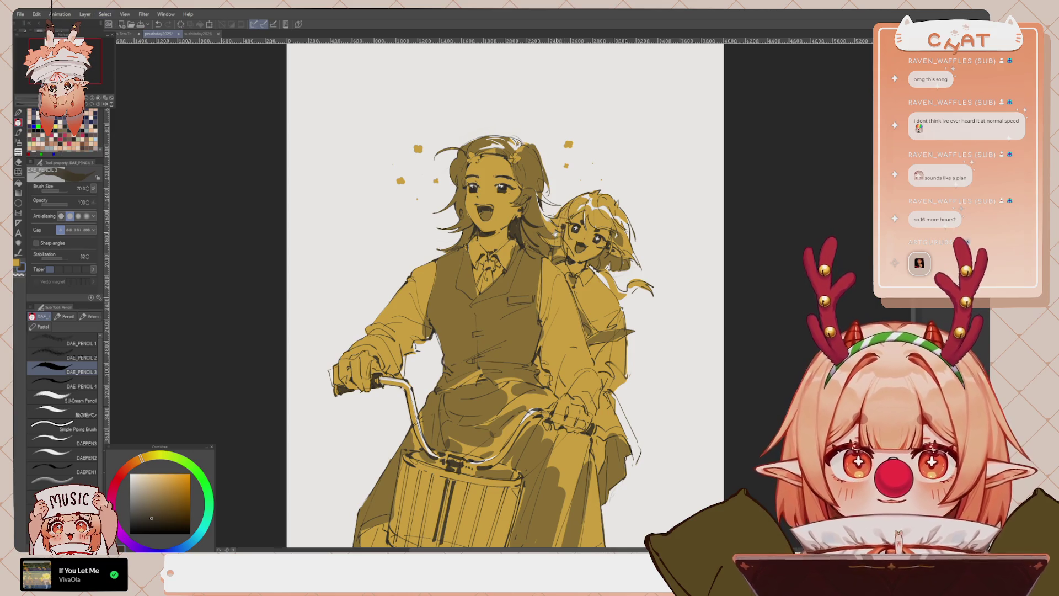
Shrink the DAE_PENCIL 3 size to 13.1 and draw a curved bracket left of the girl
left_click_drag(497, 298, 595, 306)
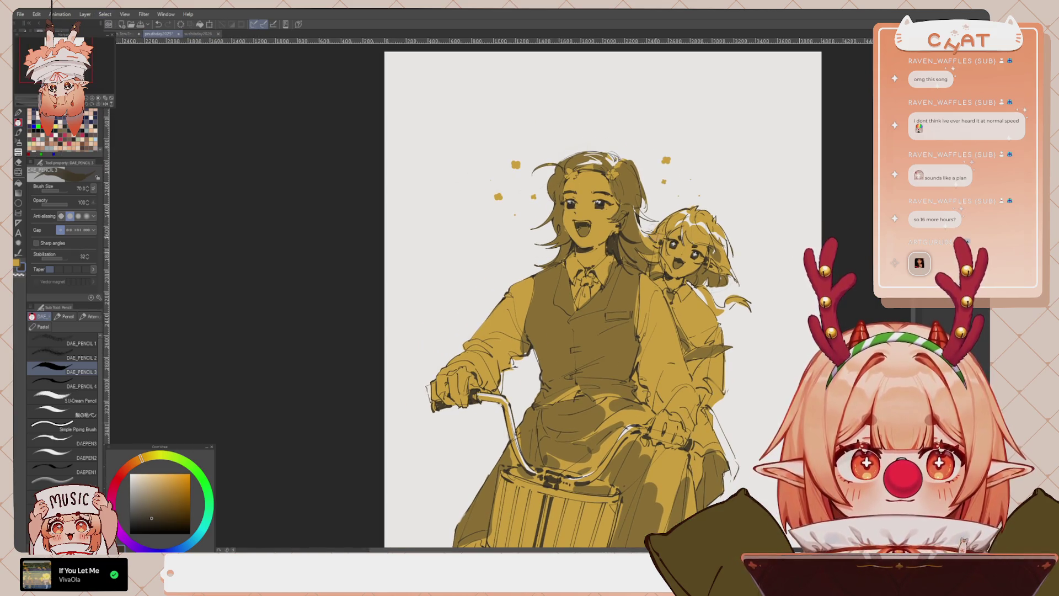
left_click_drag(60, 190, 54, 203)
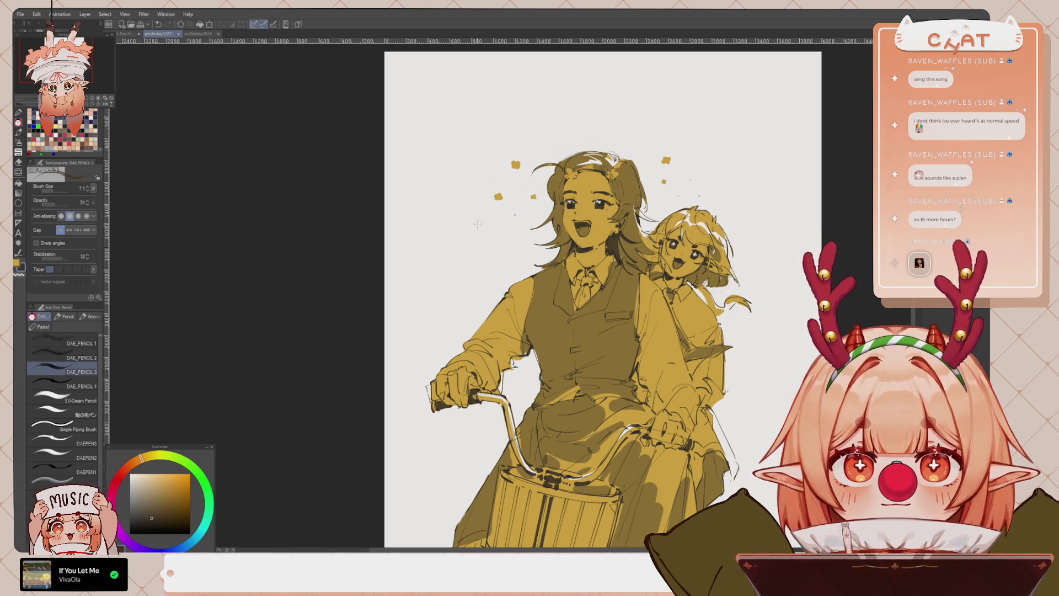
left_click_drag(469, 201, 466, 318)
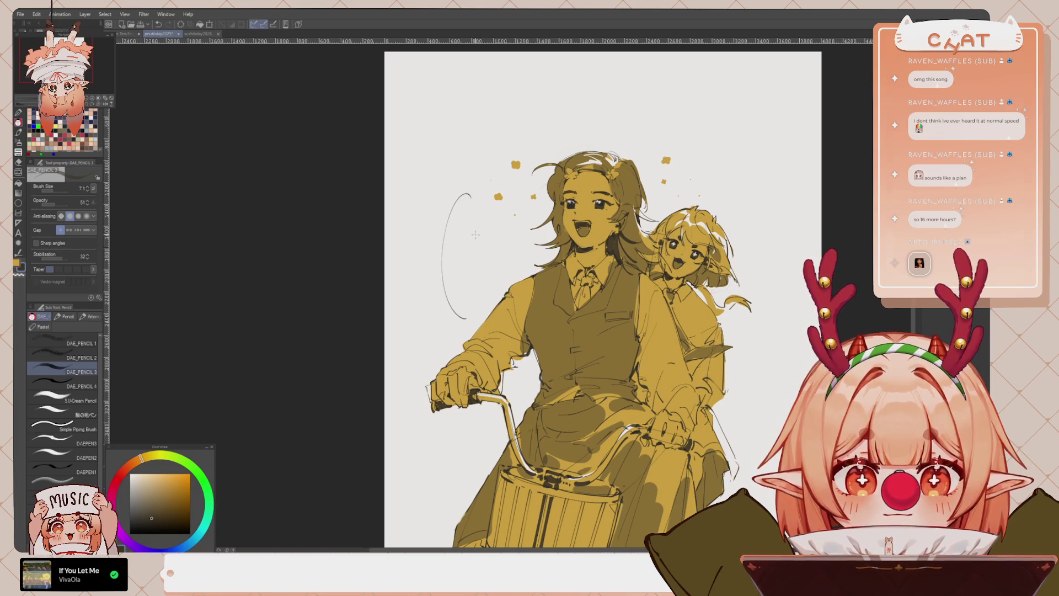
scroll(475, 235, "up", 1)
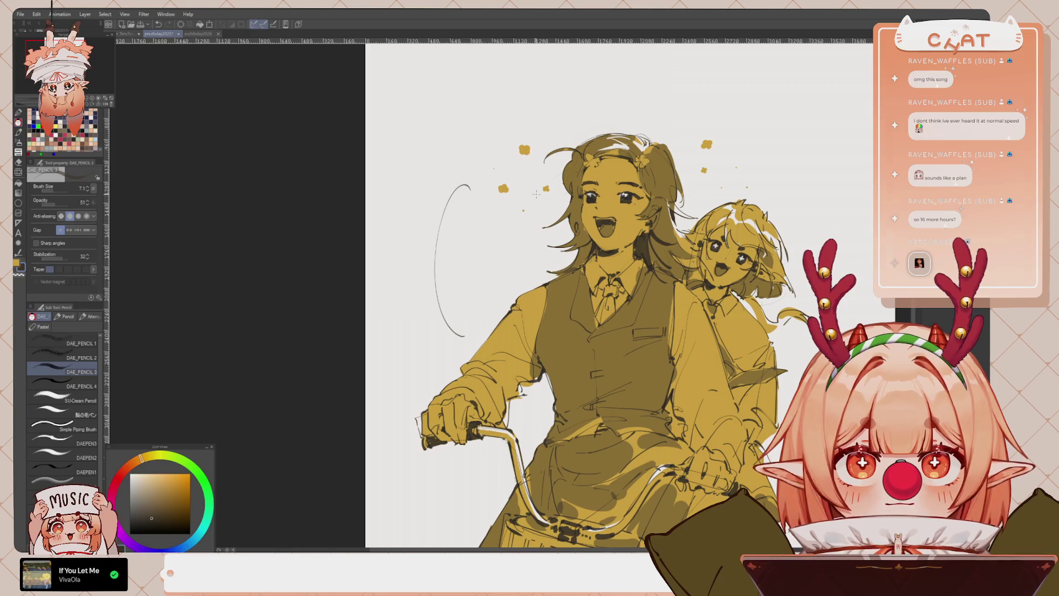
scroll(536, 194, "up", 2)
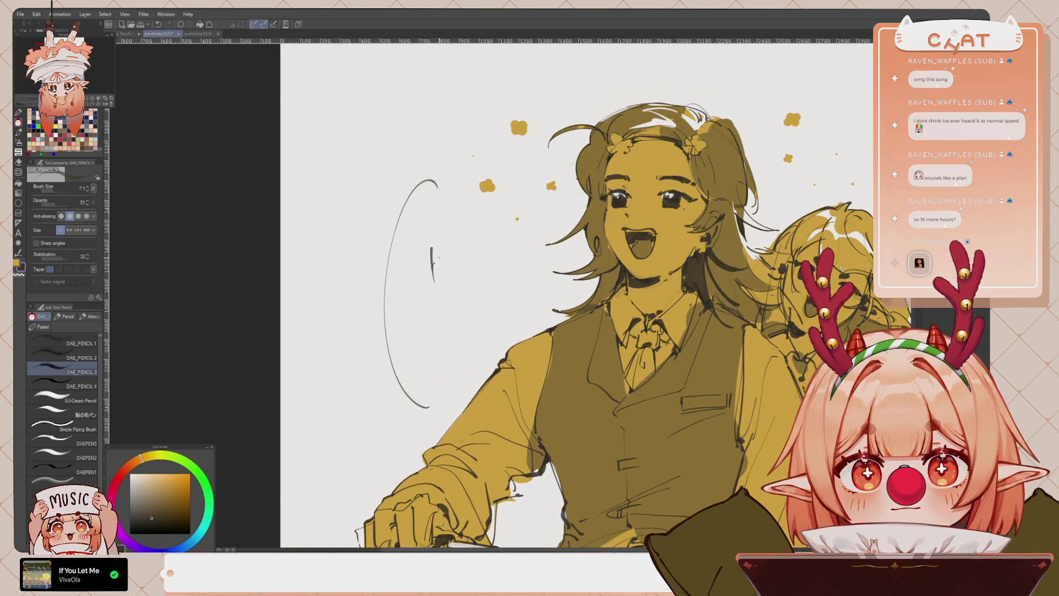
Adjust pencil stabilization and redraw the curved bracket, discarding the first letter attempts
mouse_move(431, 243)
left_mouse_down()
mouse_move(428, 274)
mouse_move(442, 270)
mouse_move(428, 276)
mouse_move(423, 256)
mouse_move(431, 289)
mouse_move(424, 263)
left_mouse_up()
key("ctrl+z")
key("ctrl+z")
key("ctrl+z")
key("ctrl+z")
key("ctrl+z")
key("ctrl+z")
mouse_move(434, 242)
left_mouse_down()
mouse_move(425, 283)
mouse_move(435, 271)
mouse_move(451, 275)
left_mouse_up()
key("ctrl+z")
key("ctrl+z")
key("ctrl+z")
key("ctrl+z")
key("ctrl+z")
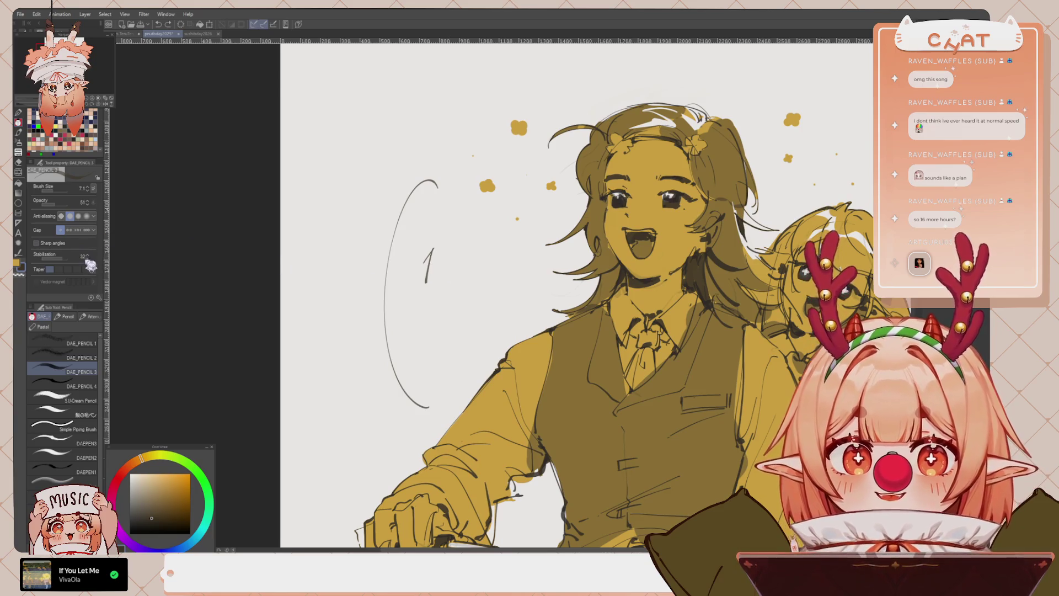
key("ctrl+z")
key("ctrl+z")
key("ctrl+z")
left_click_drag(68, 257, 63, 258)
left_click_drag(437, 187, 429, 407)
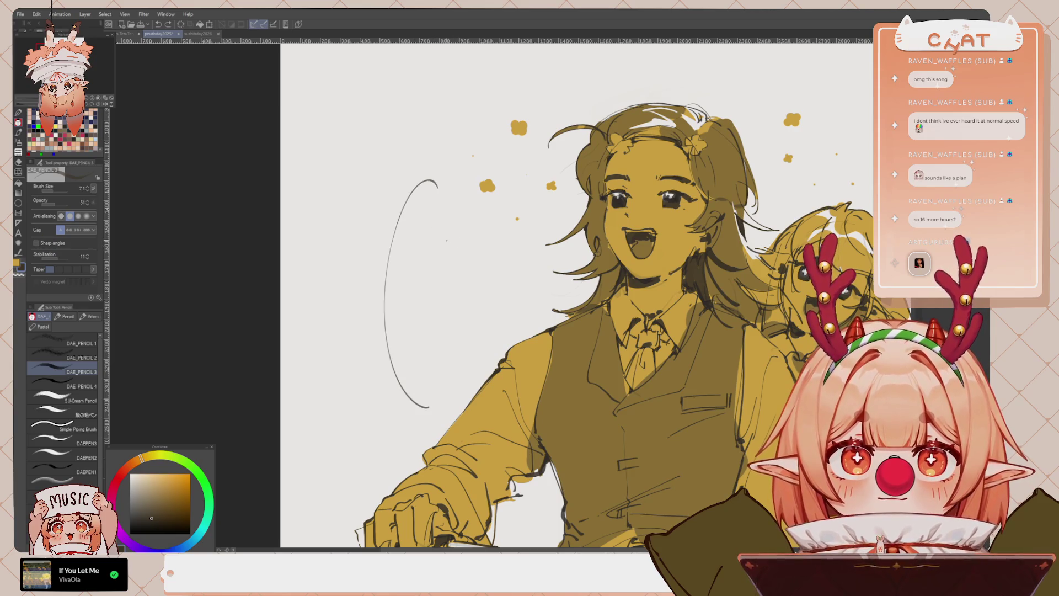
Letter 'Happy Birthday' inside the bracket, redoing the B and the letters after 'Bi'
mouse_move(434, 228)
left_mouse_down()
mouse_move(428, 256)
mouse_move(440, 253)
left_mouse_up()
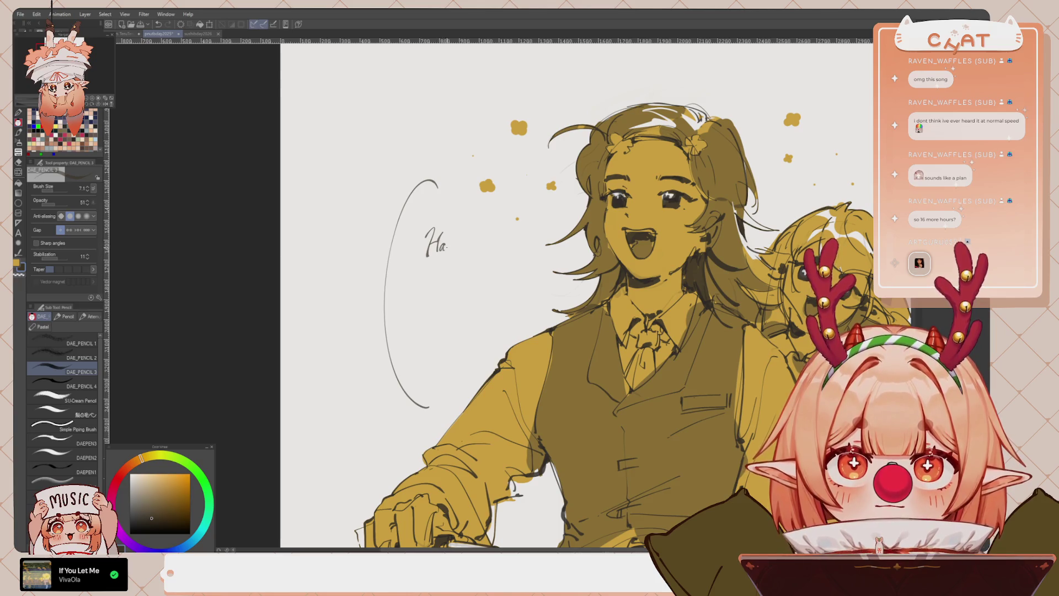
mouse_move(457, 243)
left_mouse_down()
mouse_move(459, 266)
mouse_move(437, 307)
mouse_move(439, 293)
left_mouse_up()
key("ctrl+z")
key("ctrl+z")
key("ctrl+z")
key("ctrl+z")
mouse_move(440, 291)
left_mouse_down()
mouse_move(437, 306)
mouse_move(459, 304)
mouse_move(449, 303)
mouse_move(456, 290)
mouse_move(457, 301)
left_mouse_up()
key("ctrl+z")
key("ctrl+z")
key("ctrl+z")
key("ctrl+z")
key("ctrl+z")
key("ctrl+z")
key("ctrl+z")
key("ctrl+z")
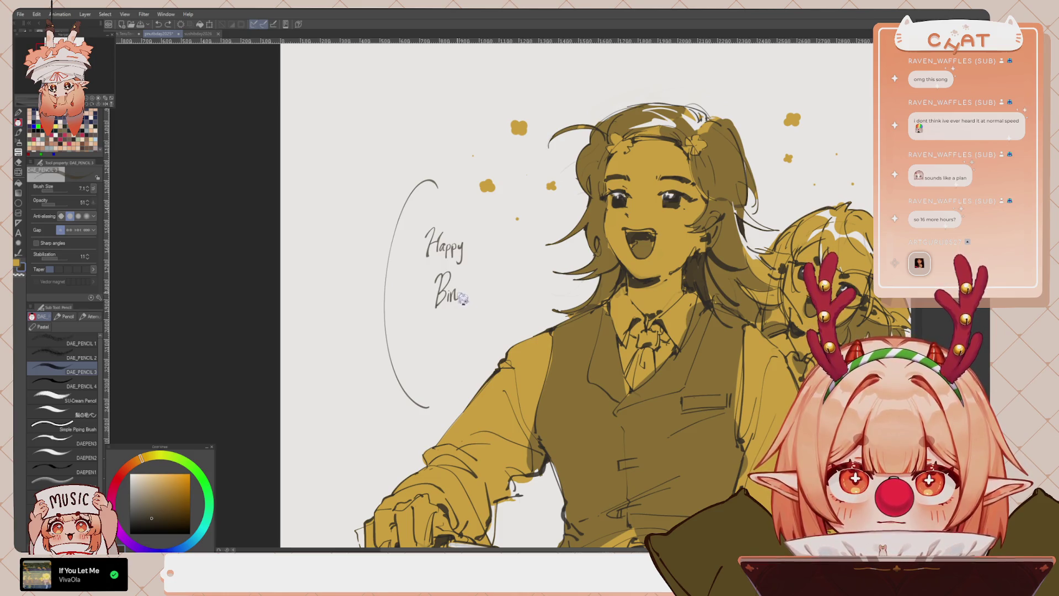
mouse_move(459, 286)
left_mouse_down()
mouse_move(456, 301)
mouse_move(486, 298)
left_mouse_up()
mouse_move(491, 283)
left_mouse_down()
mouse_move(485, 313)
mouse_move(454, 351)
mouse_move(455, 337)
mouse_move(484, 346)
mouse_move(478, 341)
left_mouse_up()
key("ctrl+z")
key("ctrl+z")
key("ctrl+z")
key("ctrl+z")
key("ctrl+z")
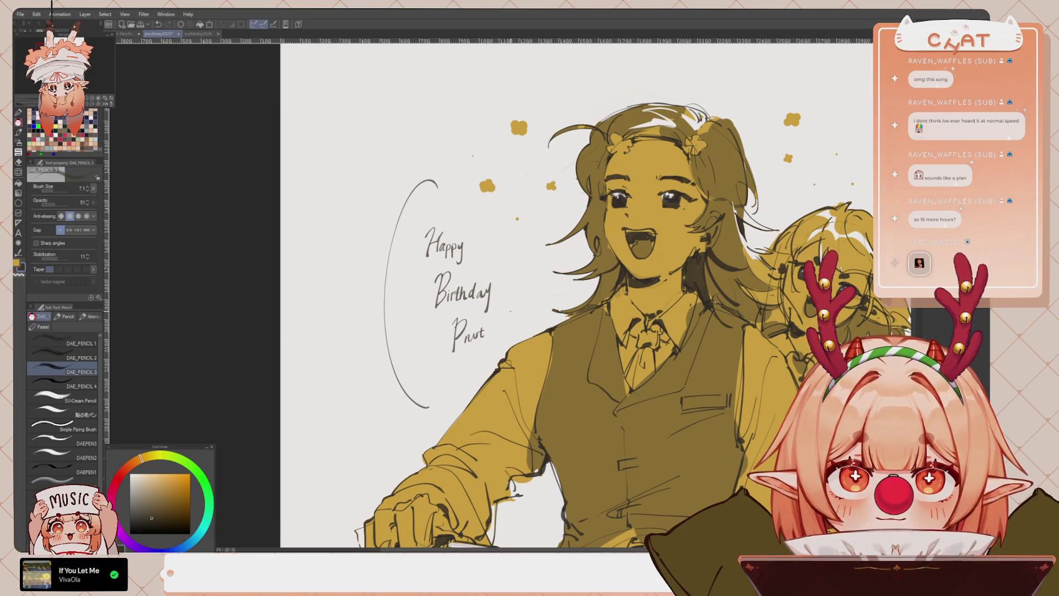
Reframe the view on the area beside the back girl for the signature
scroll(579, 309, "down", 5)
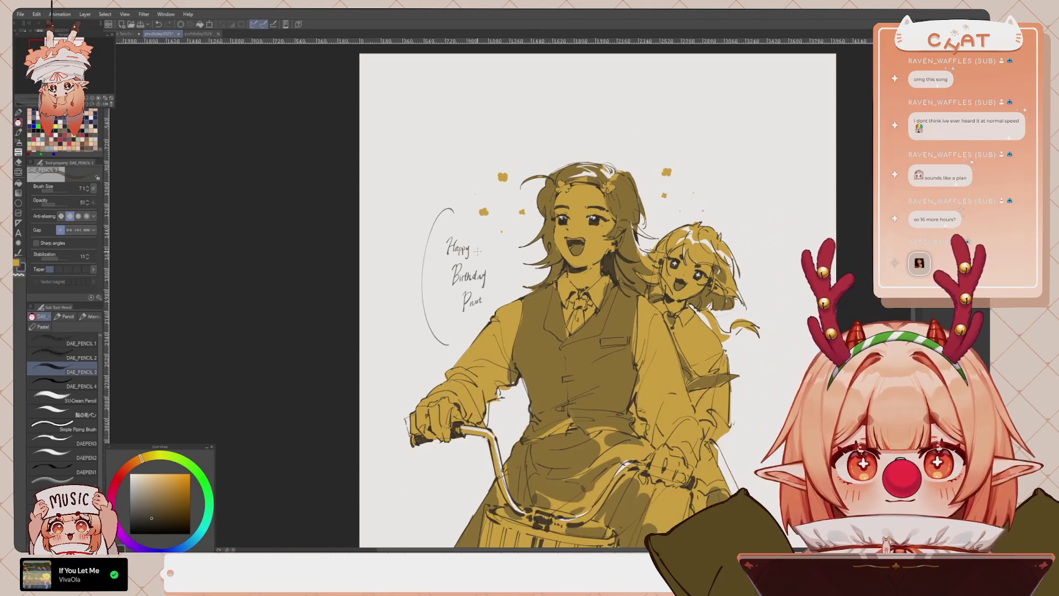
scroll(477, 251, "down", 1)
scroll(477, 250, "up", 5)
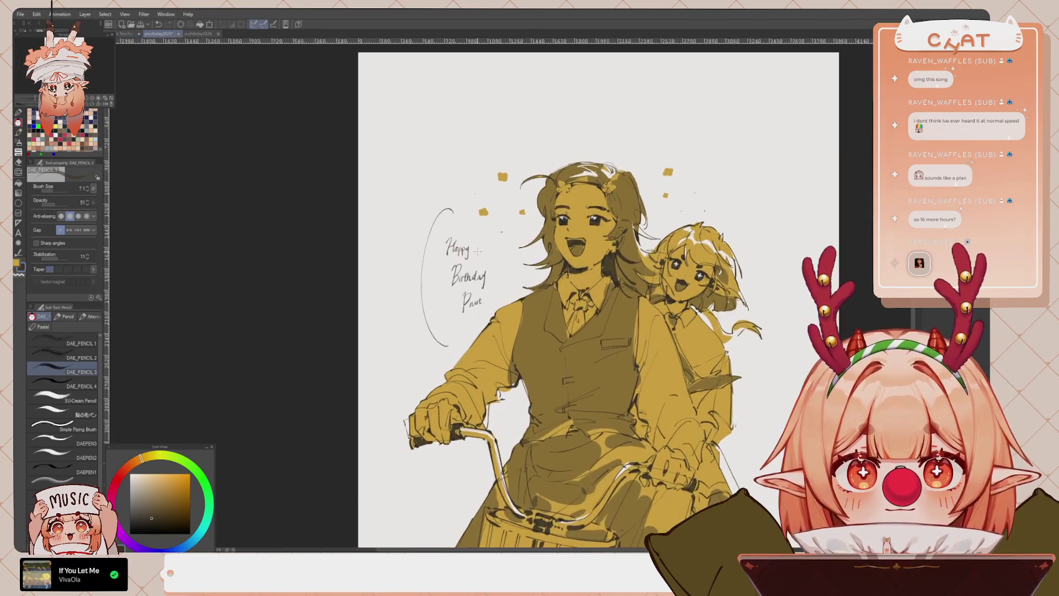
scroll(477, 251, "up", 3)
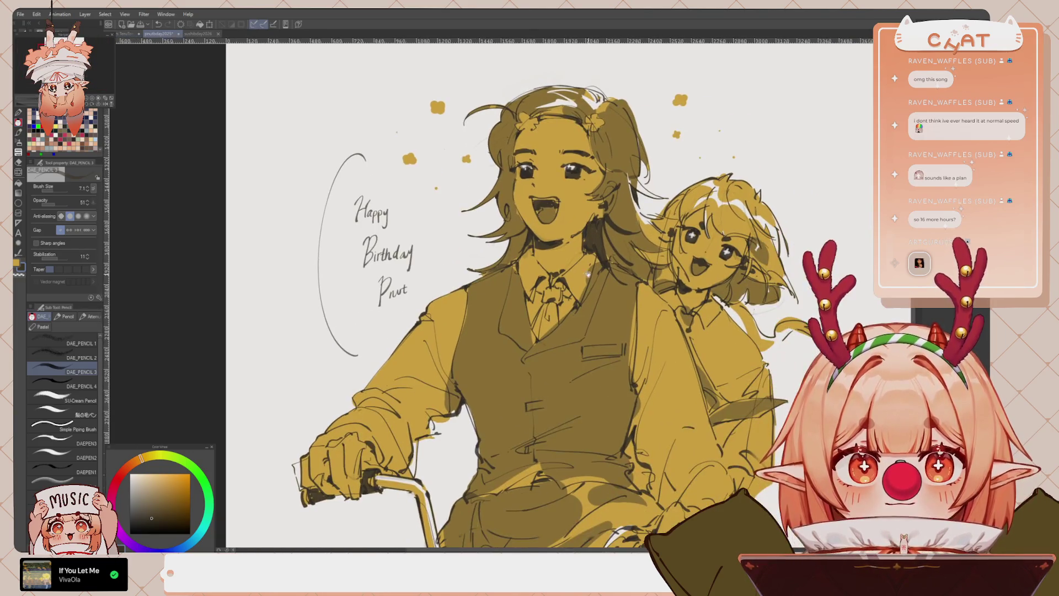
left_click_drag(417, 294, 432, 338)
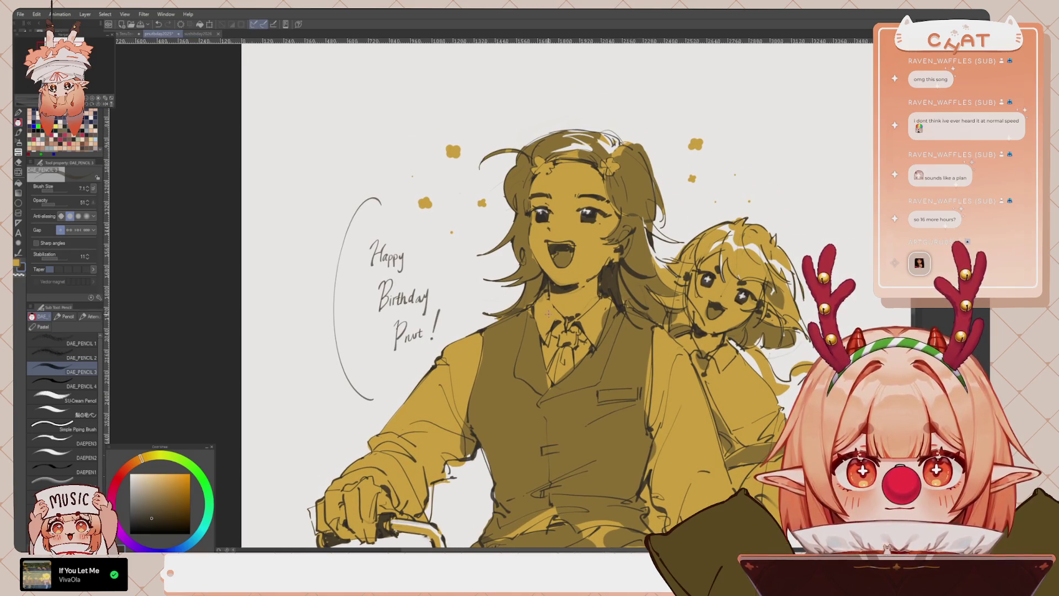
mouse_move(790, 418)
left_mouse_down()
mouse_move(632, 322)
mouse_move(620, 340)
left_mouse_up()
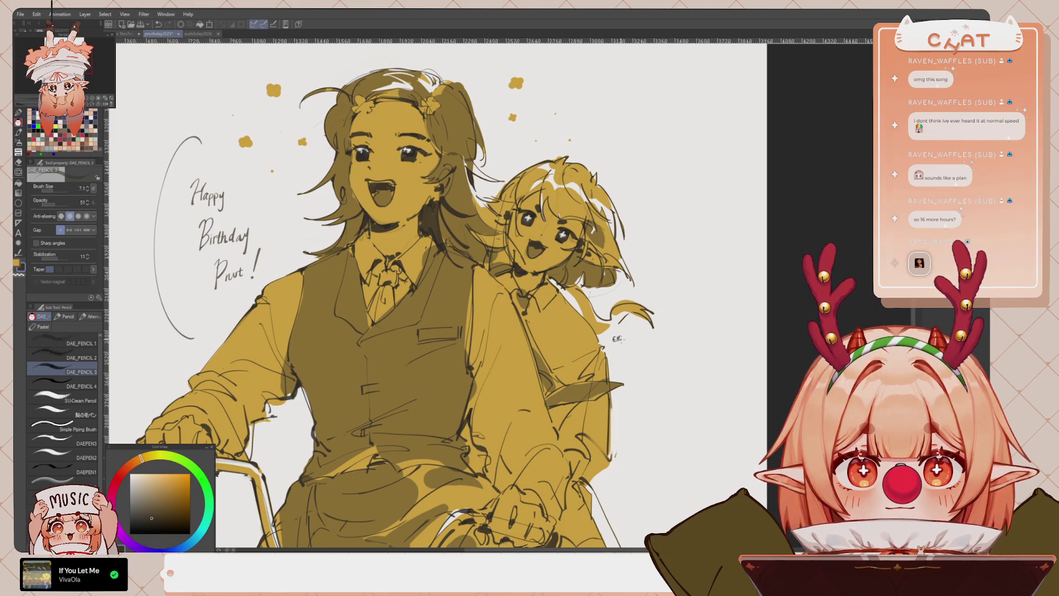
scroll(630, 261, "down", 4)
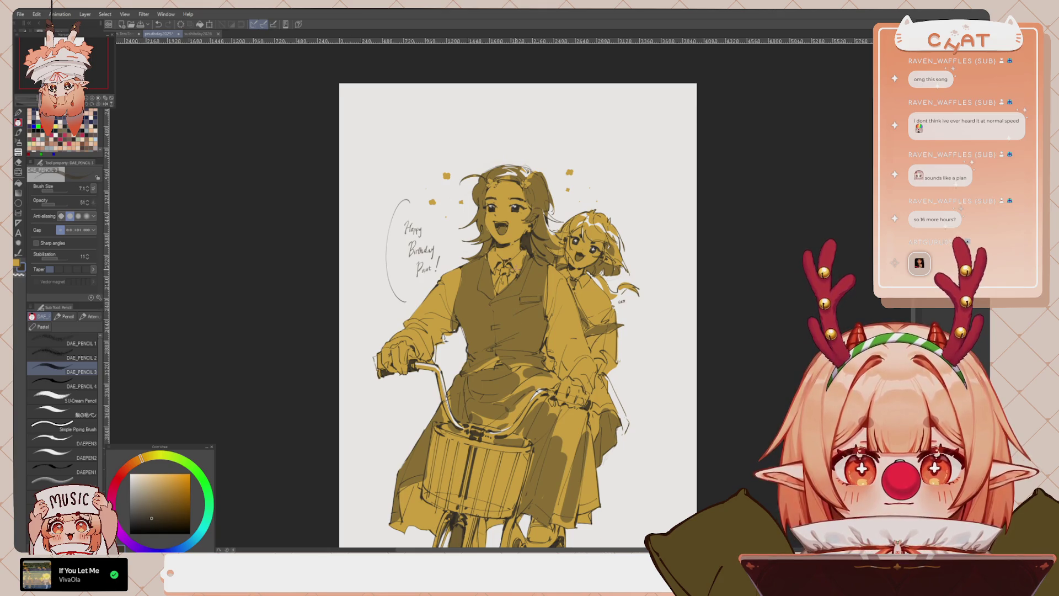
scroll(515, 269, "up", 4)
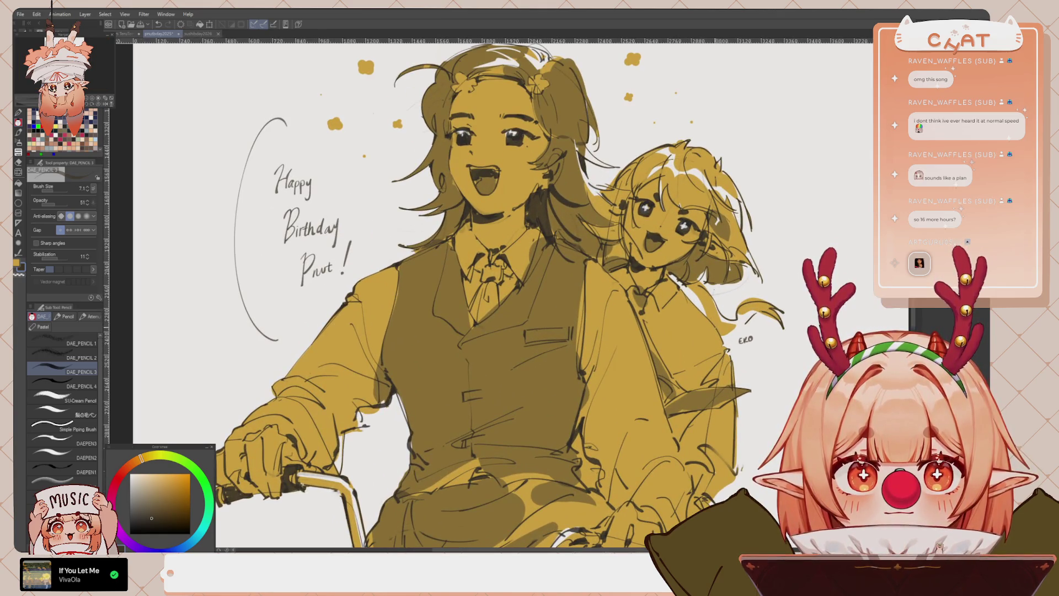
Rotate the signature beside the back girl slightly and undo its last stroke
key("m")
mouse_move(737, 334)
left_mouse_down()
mouse_move(760, 345)
mouse_move(749, 346)
left_mouse_up()
key("ctrl+t")
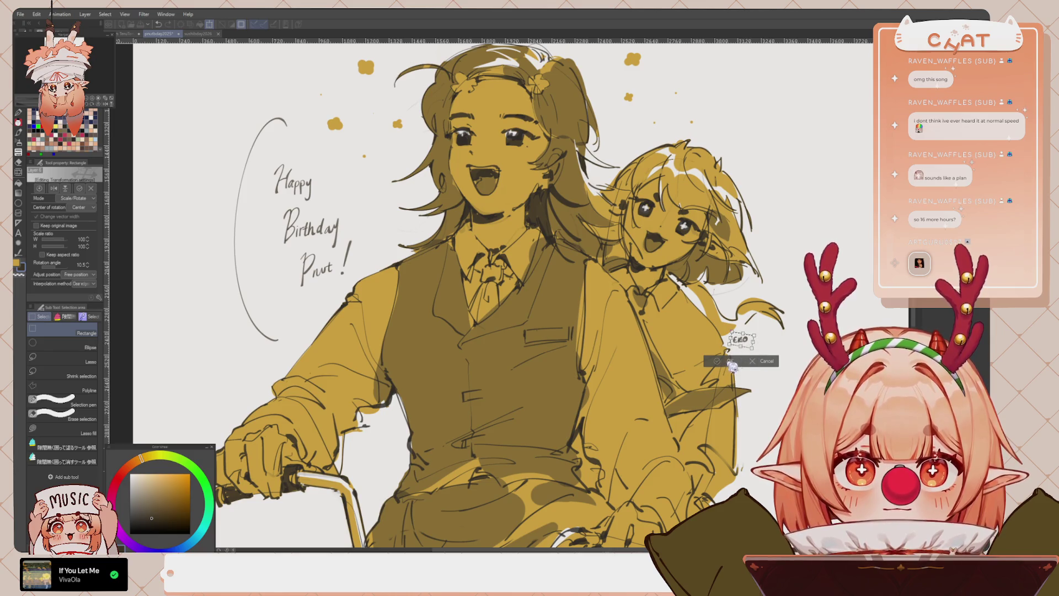
left_click(729, 361)
key("p")
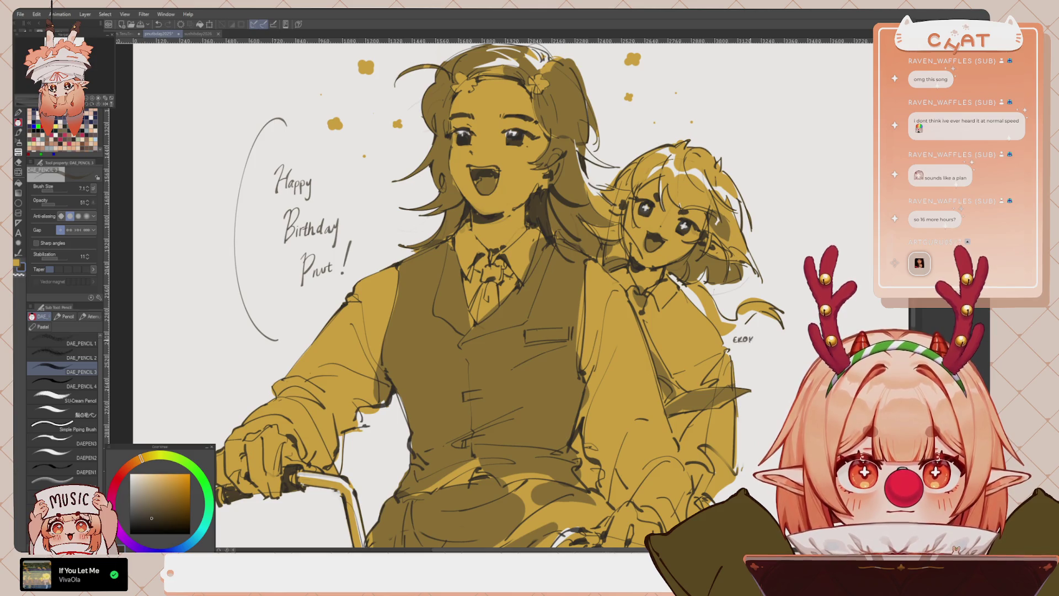
key("ctrl+z")
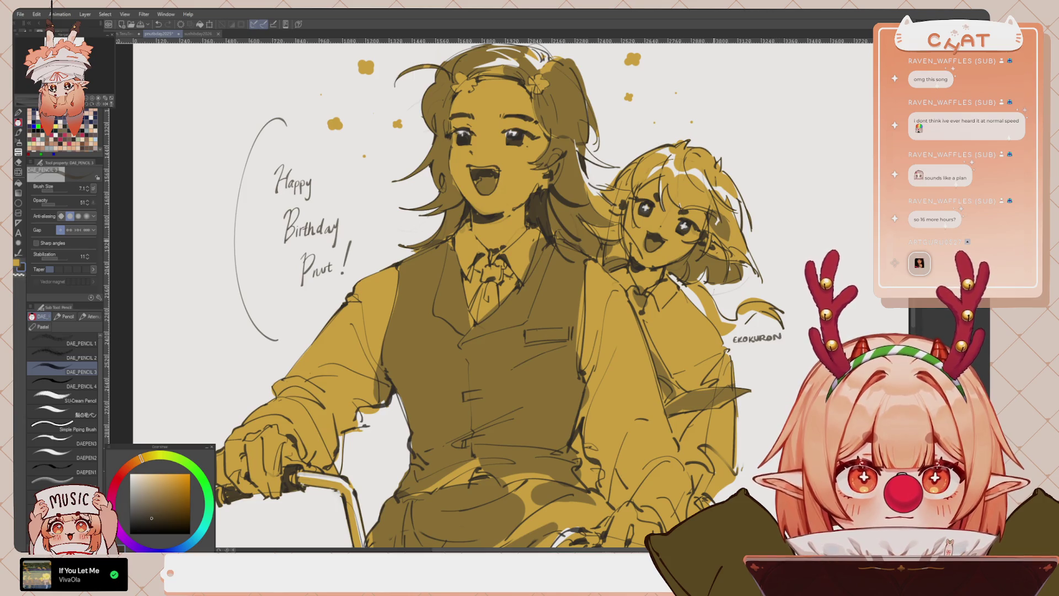
scroll(496, 292, "down", 5)
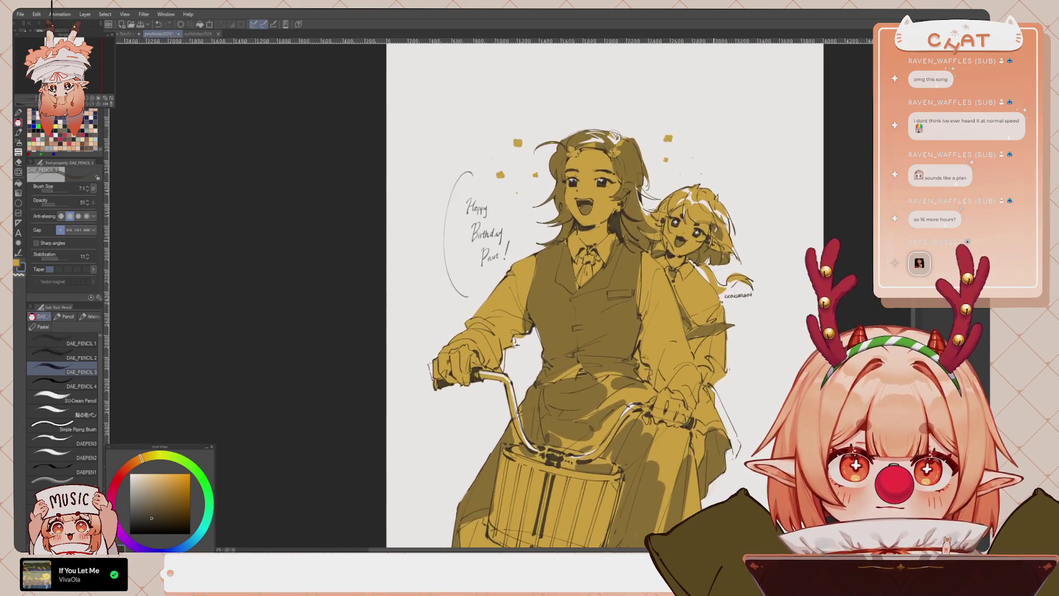
scroll(755, 298, "up", 2)
Reselect the whole signature, rotate it about 10° and move it a little lower
key("ctrl+t")
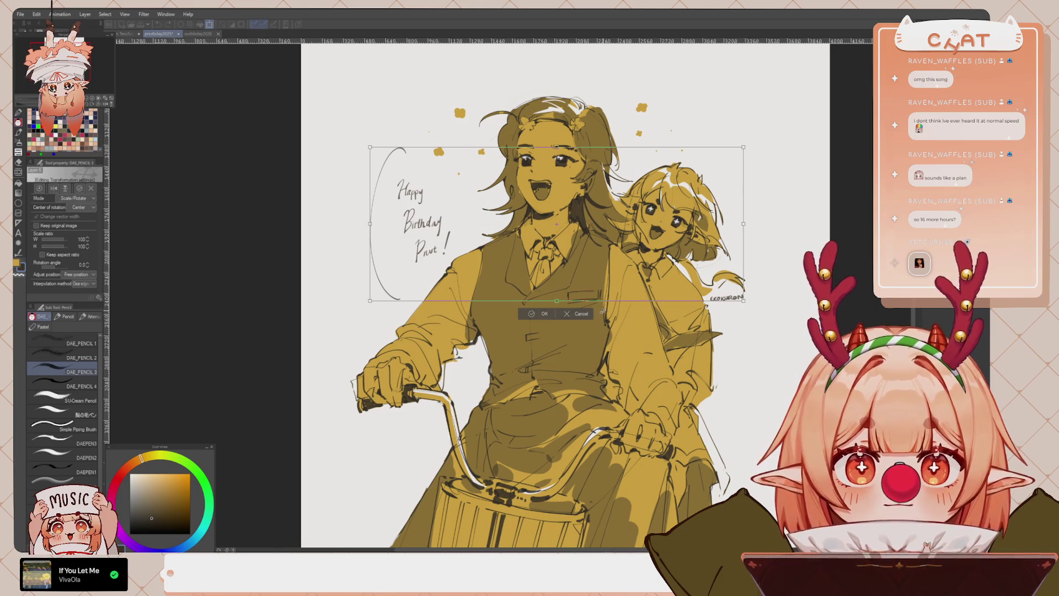
key("Return")
key("m")
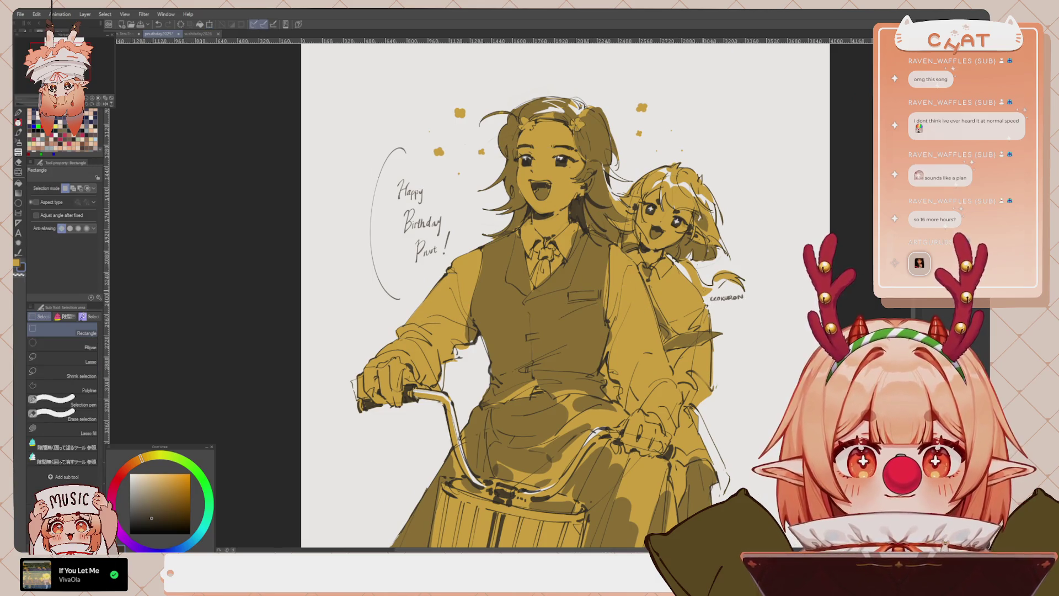
mouse_move(708, 290)
left_mouse_down()
mouse_move(761, 310)
mouse_move(815, 206)
mouse_move(798, 232)
mouse_move(795, 223)
mouse_move(776, 323)
left_mouse_up()
key("ctrl+t")
left_click_drag(727, 296, 728, 308)
left_click(720, 380)
key("ctrl+minus")
key("ctrl+minus")
key("ctrl+minus")
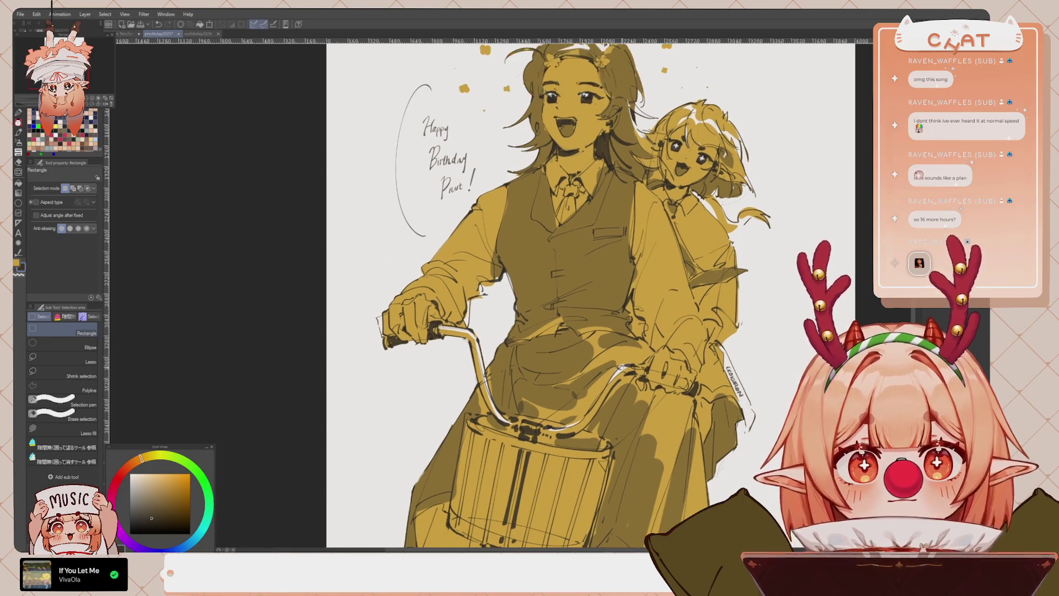
mouse_move(718, 389)
left_mouse_down()
mouse_move(707, 372)
mouse_move(667, 418)
mouse_move(640, 419)
left_mouse_up()
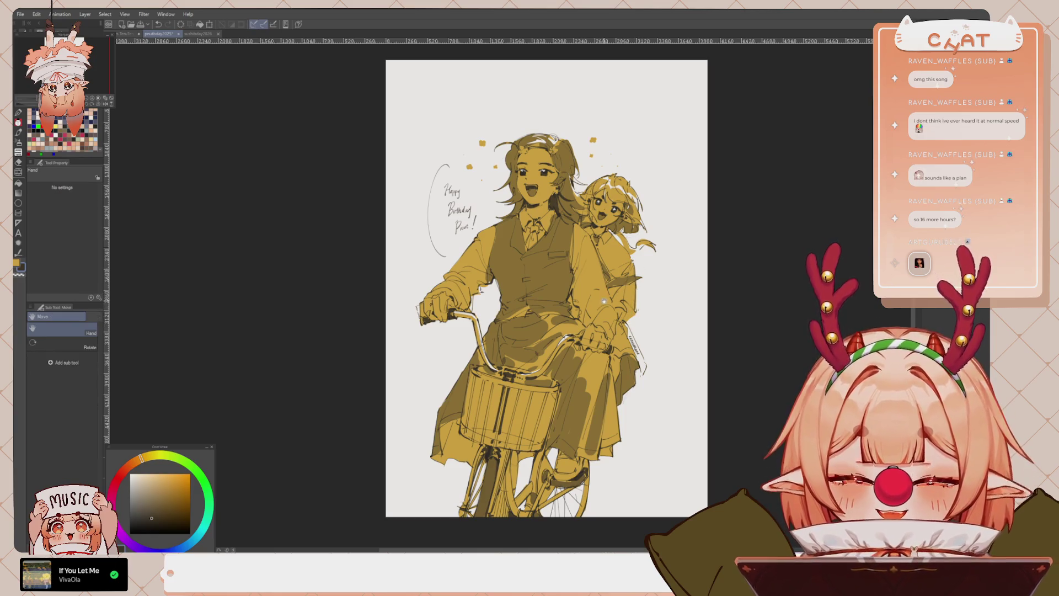
Select the figures, pick a lighter gold, invert the selection and fill the background gold
left_click_drag(498, 230, 485, 236)
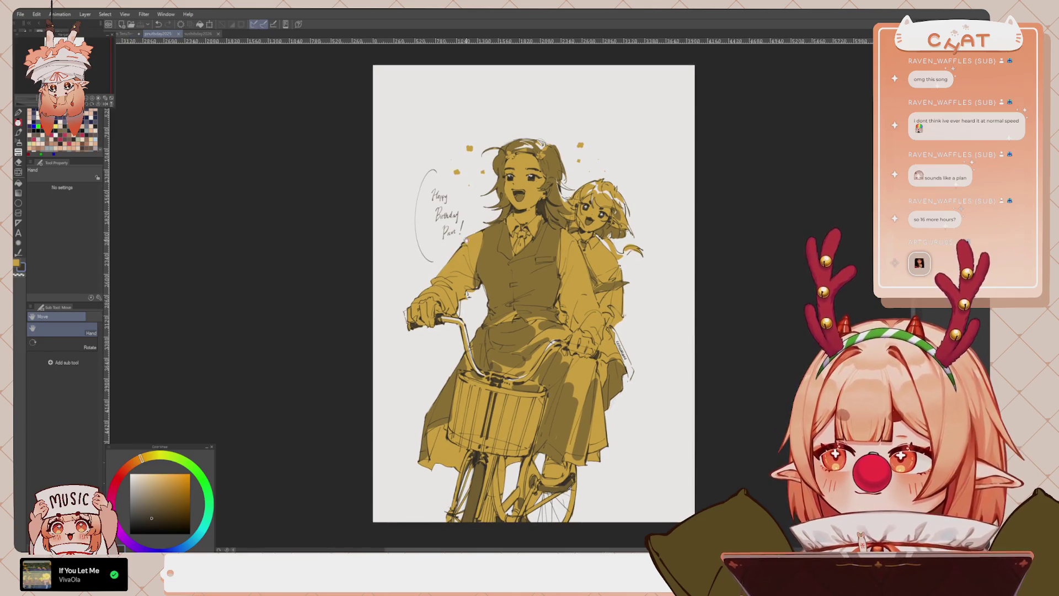
scroll(436, 220, "down", 4)
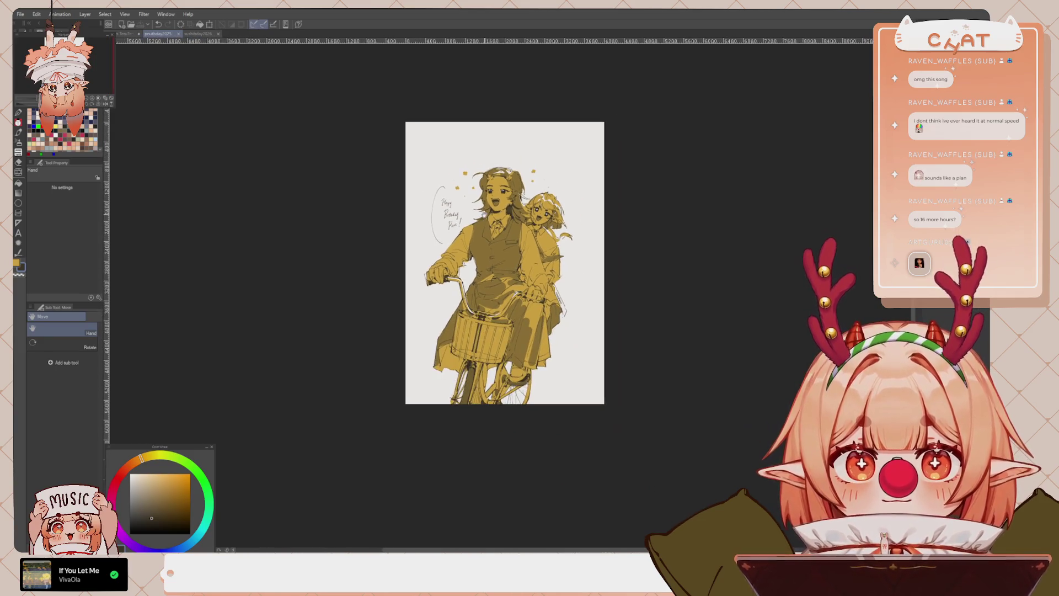
scroll(436, 218, "up", 1)
scroll(484, 214, "up", 2)
left_click_drag(484, 215, 469, 214)
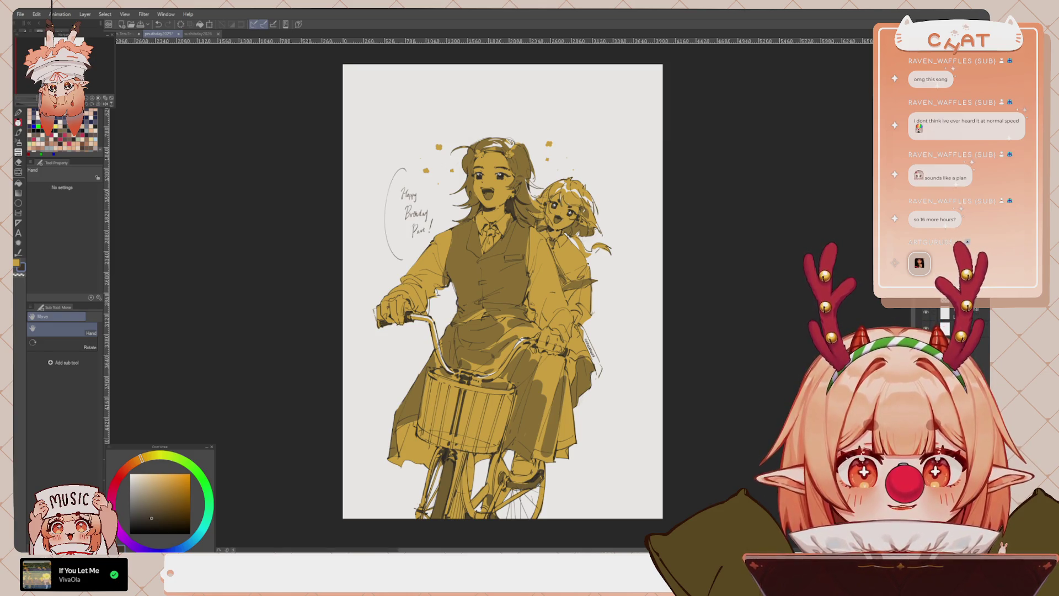
key("ctrl+shift+a")
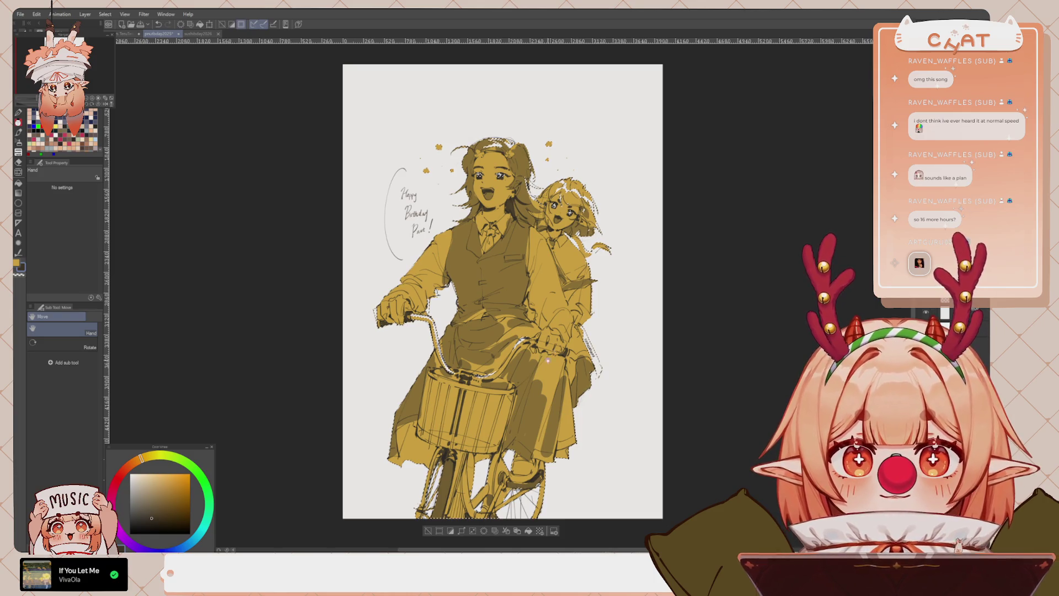
left_click(477, 402, "alt")
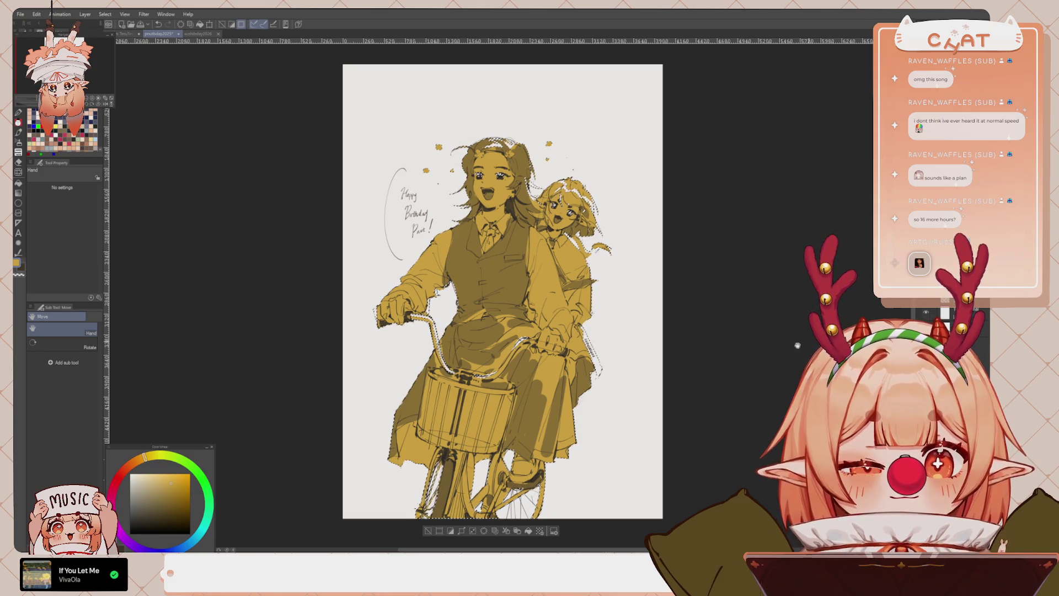
left_click(450, 531)
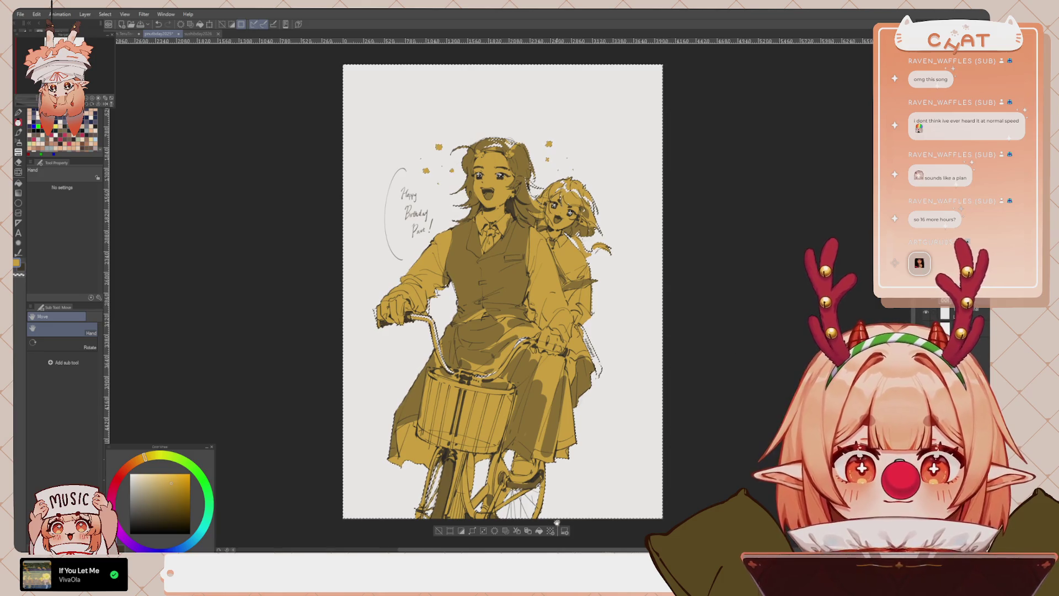
left_click(548, 538)
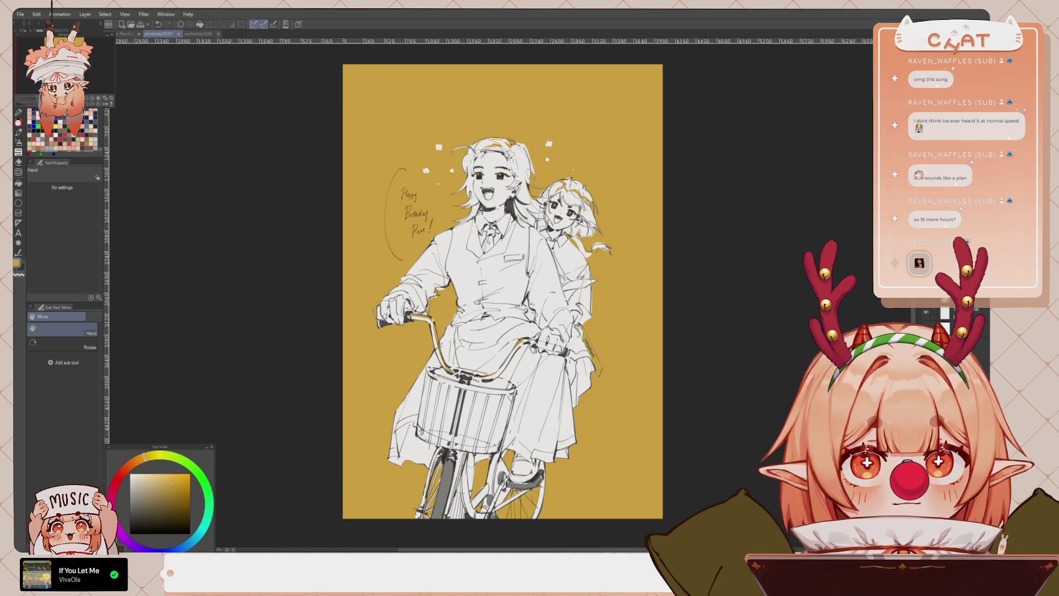
Hide the fill layer, fill the selected figures and confetti with white, then deselect
key("ctrl+z")
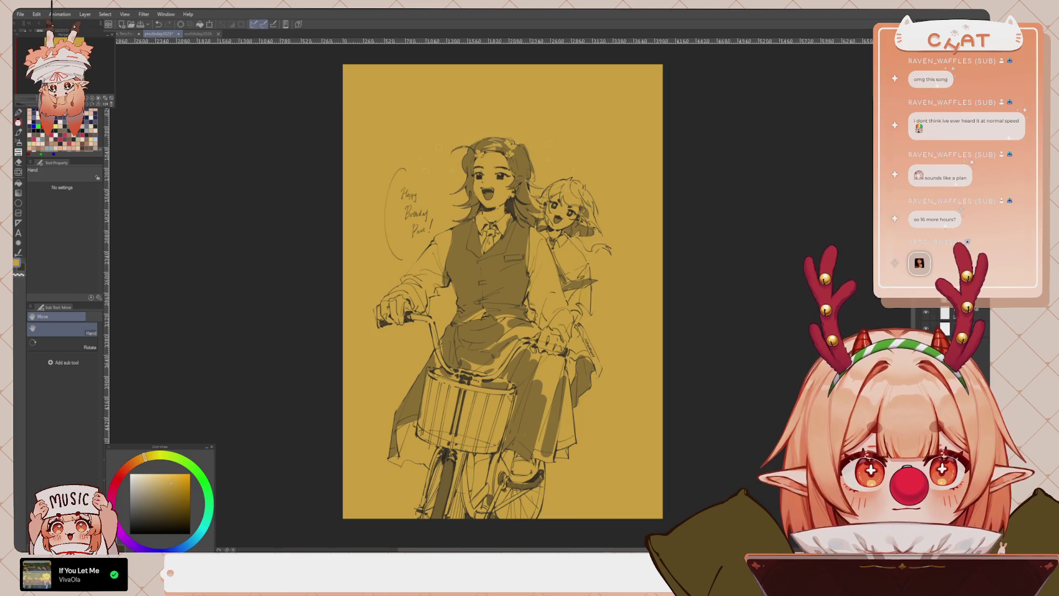
key("ctrl+z")
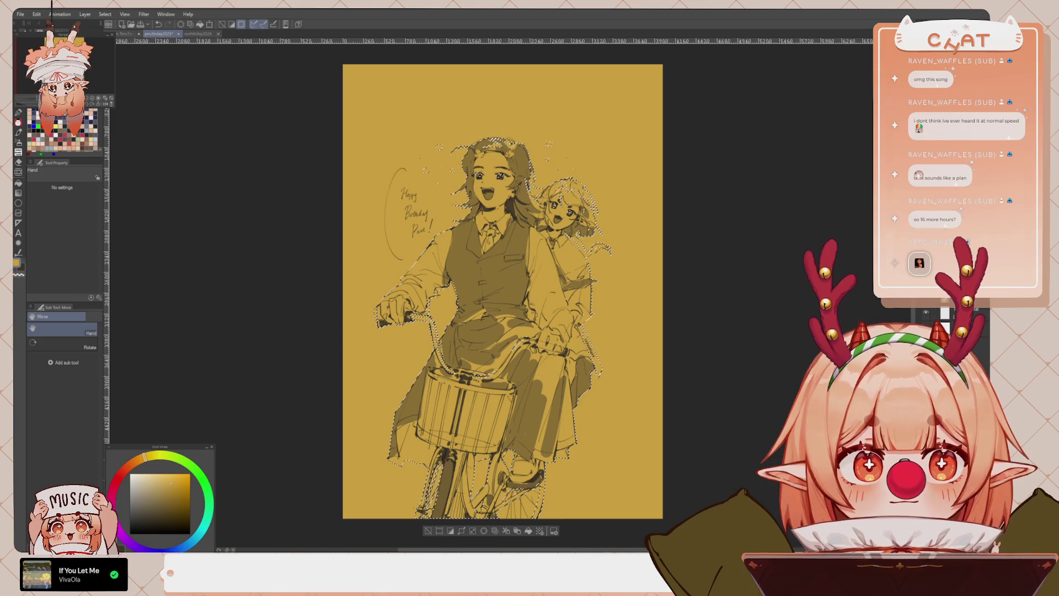
key("x")
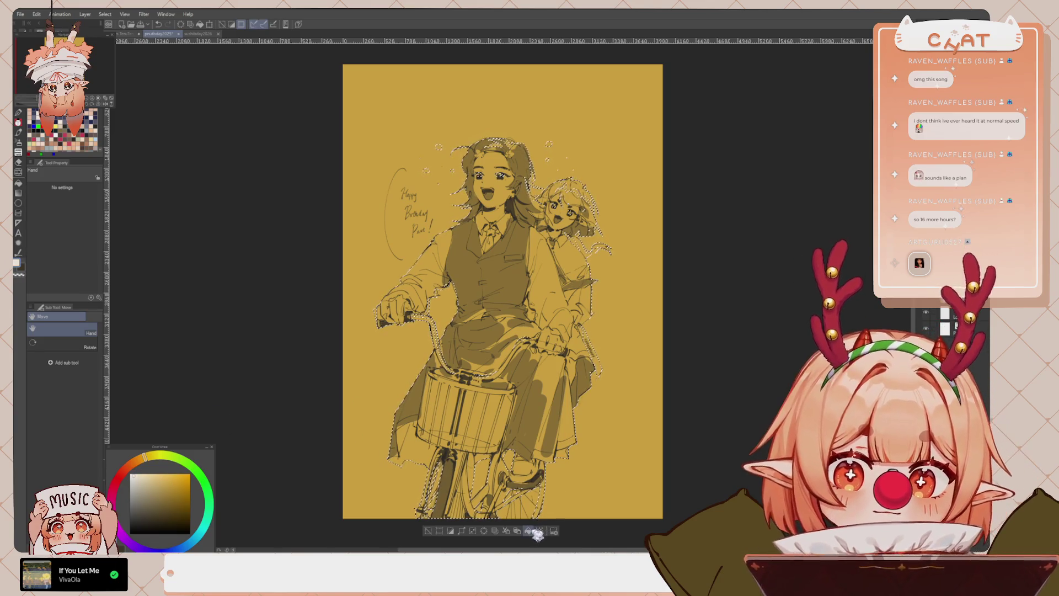
key("alt+Delete")
key("ctrl+d")
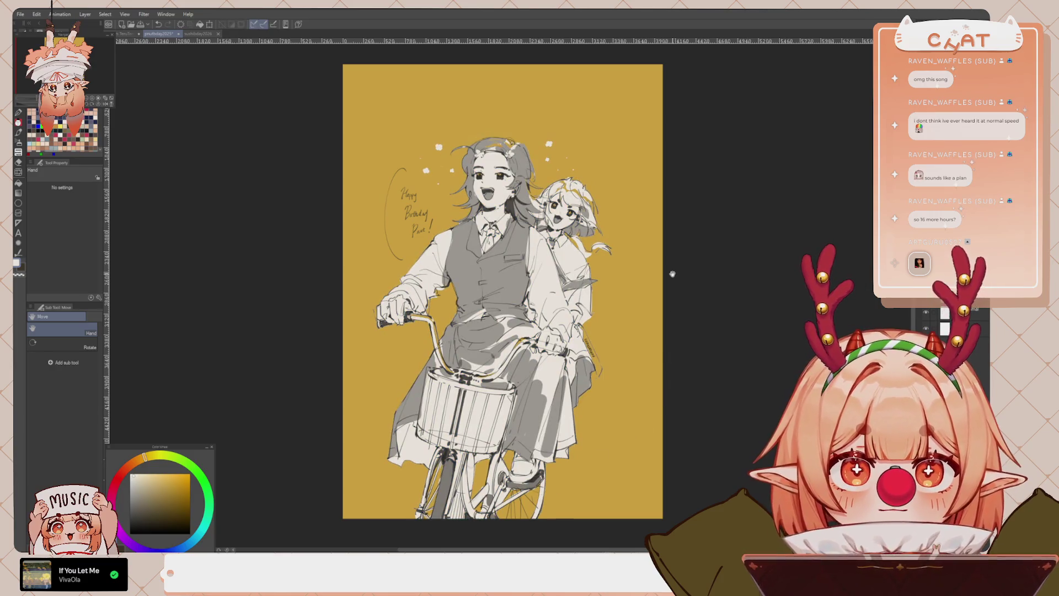
Toggle the figure fills to compare, ending on the white page with yellow figures
scroll(672, 278, "down", 3)
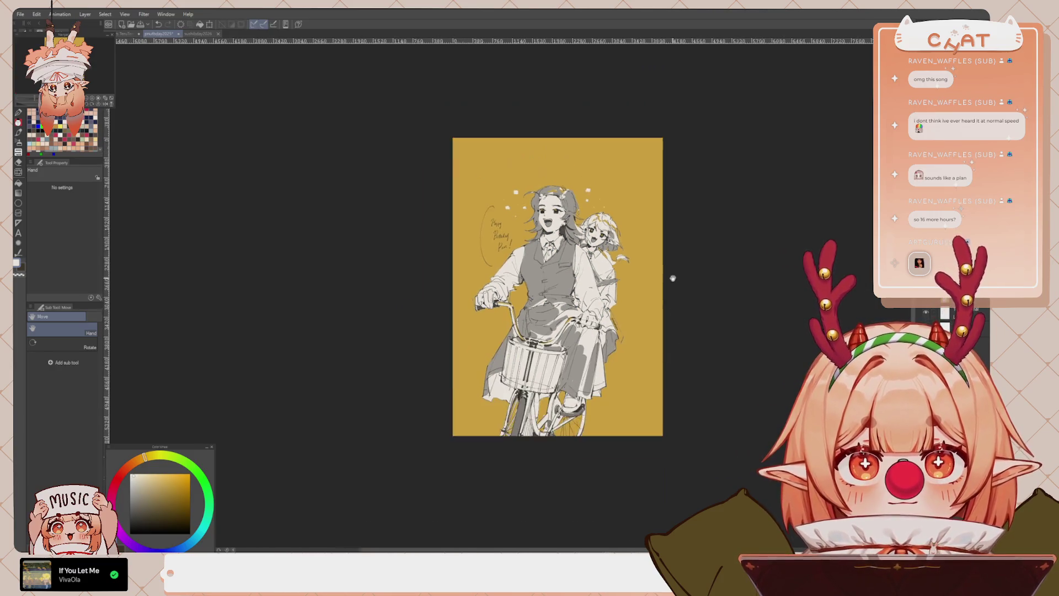
scroll(588, 243, "up", 5)
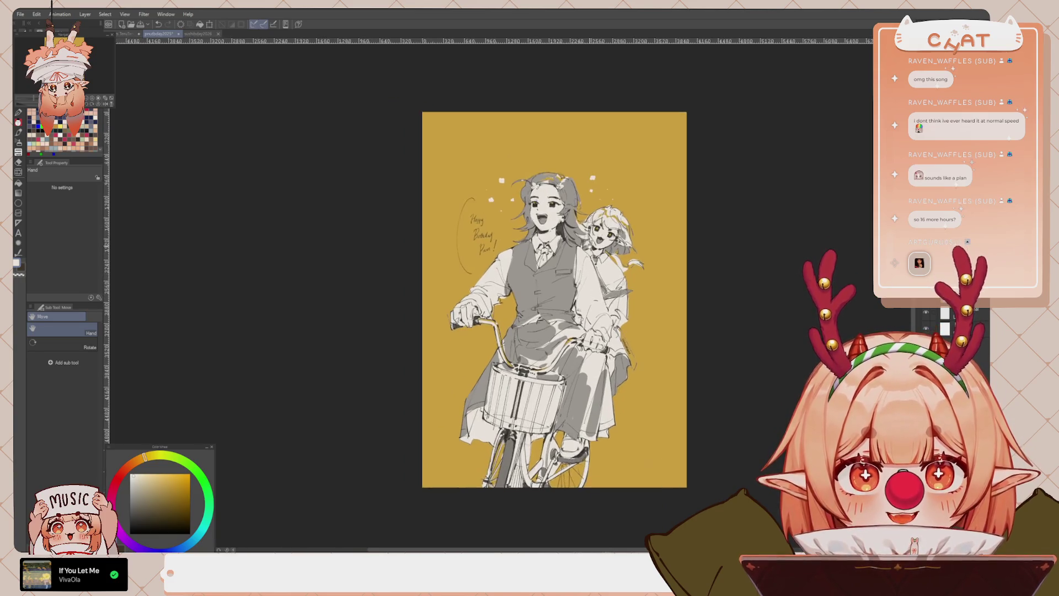
left_click_drag(589, 364, 587, 362)
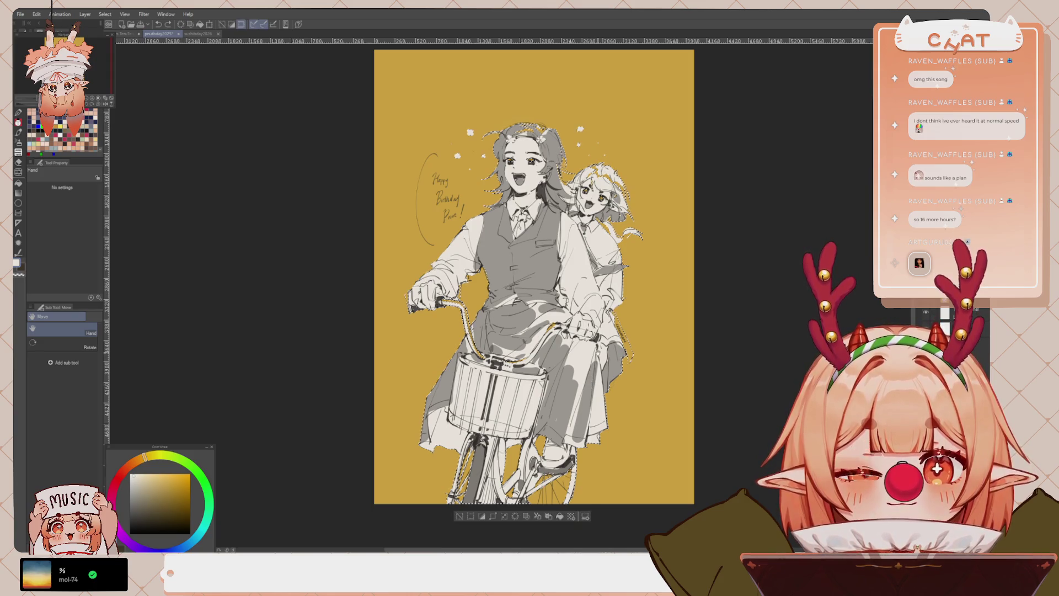
key("ctrl+z")
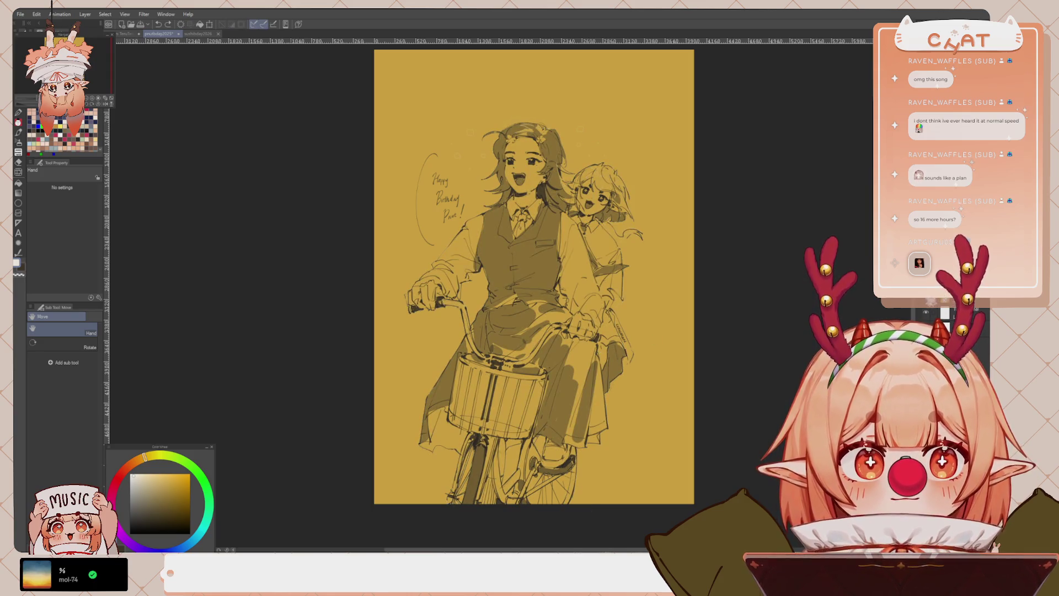
key("ctrl+z")
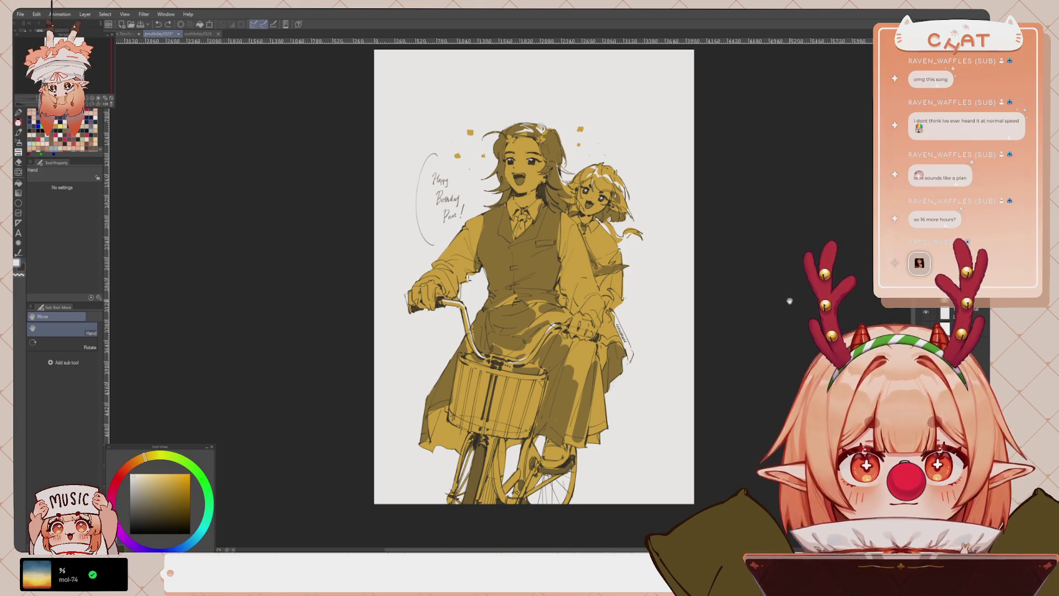
Brighten then deepen the yellow figure fills, and zoom out to the whole page
key("ctrl+z")
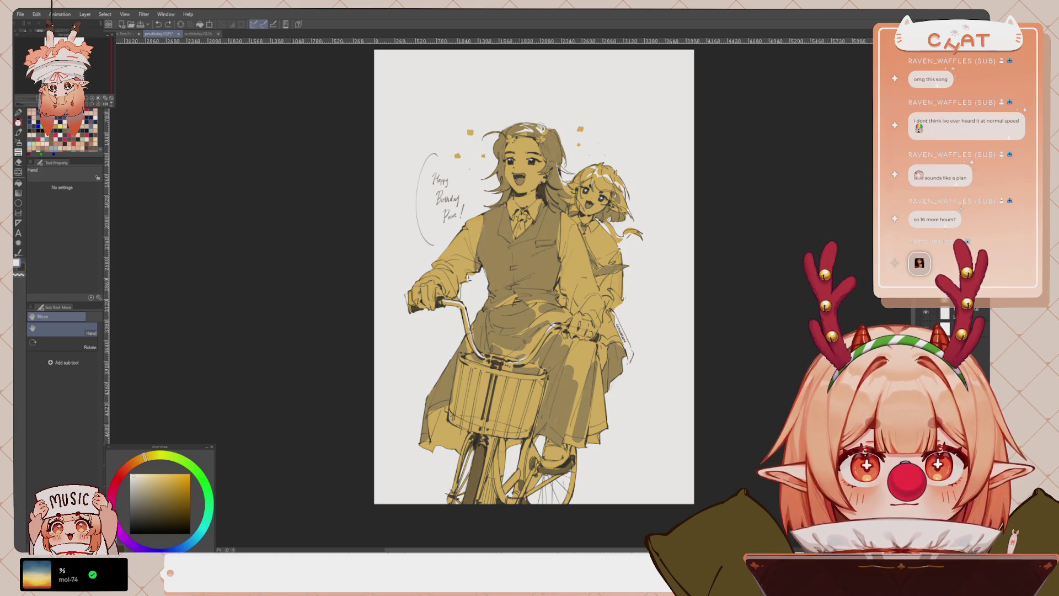
key("ctrl+z")
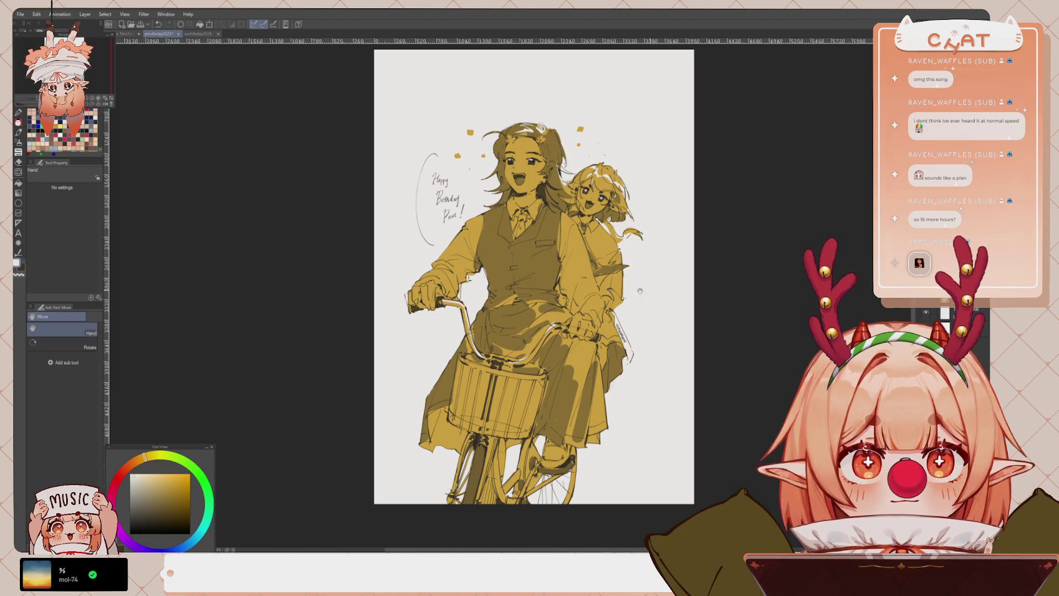
key("ctrl+minus")
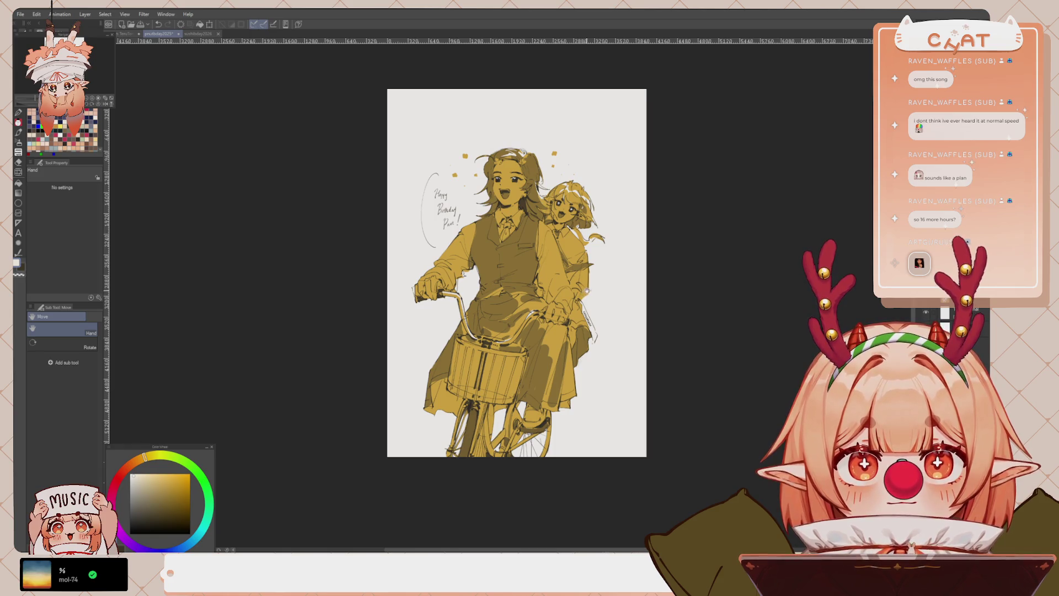
scroll(561, 312, "up", 2)
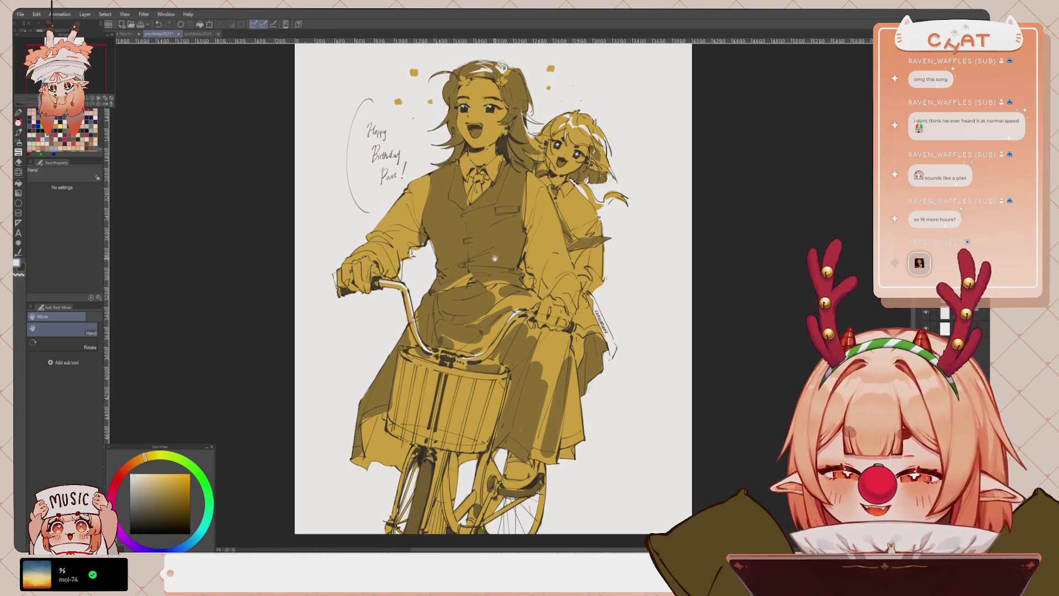
scroll(495, 266, "down", 2)
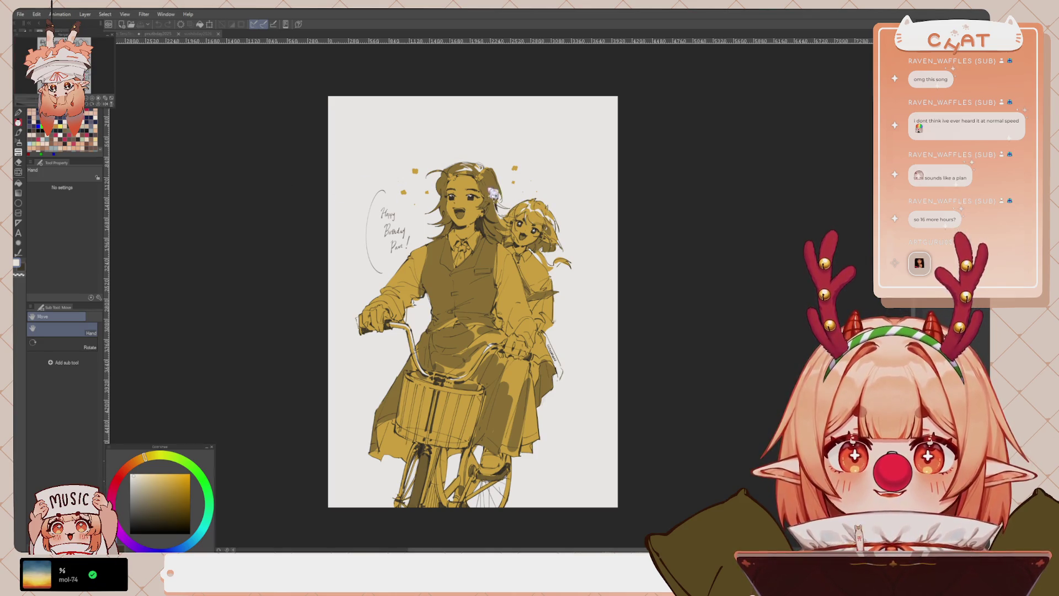
Transform the whole canvas content and close the other open documents
key("ctrl+t")
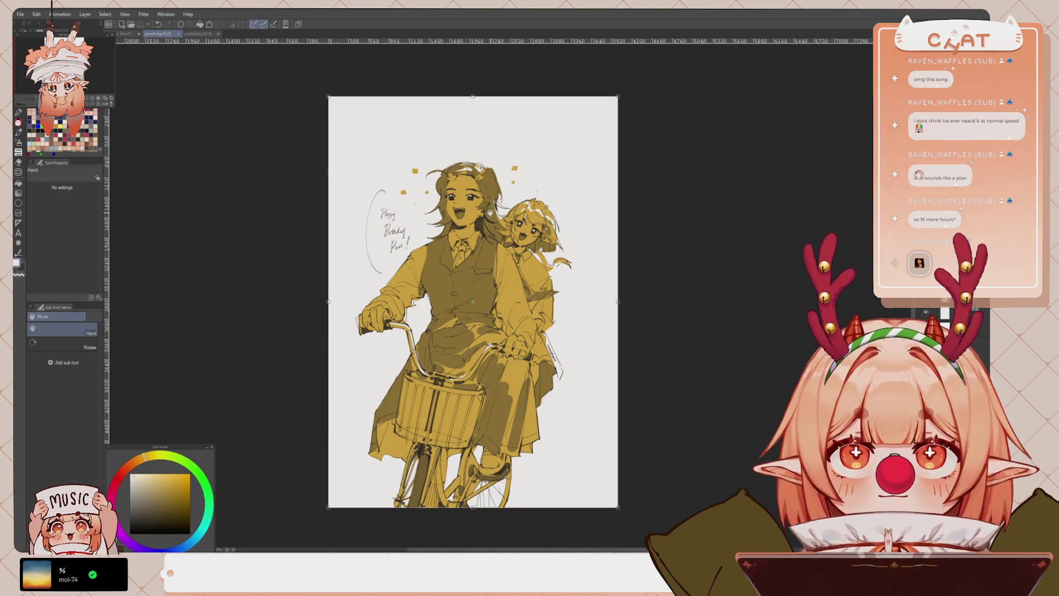
left_click_drag(494, 186, 503, 182)
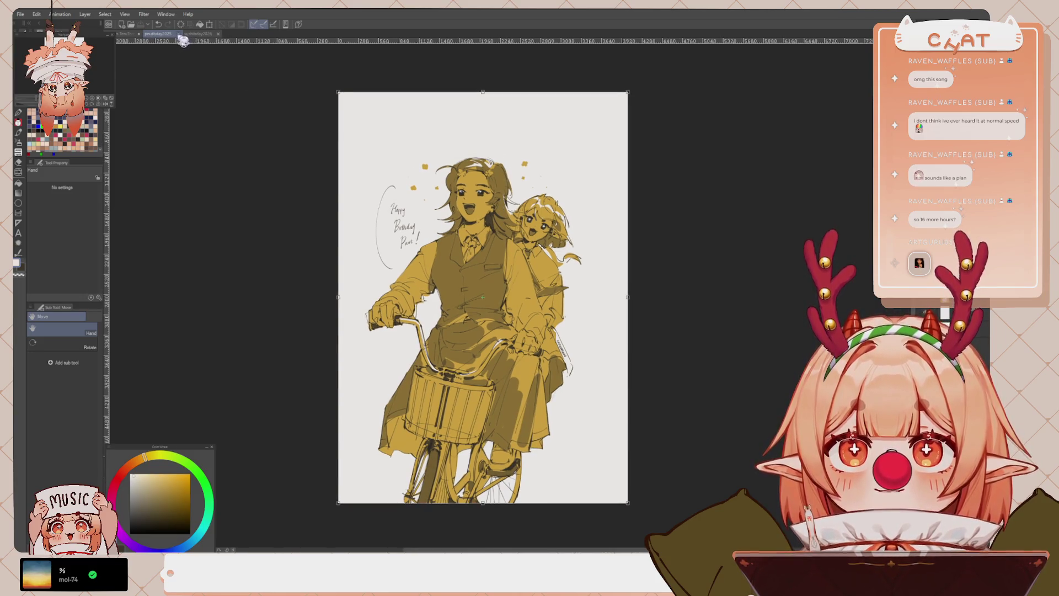
key("ctrl+w")
key("ctrl+w")
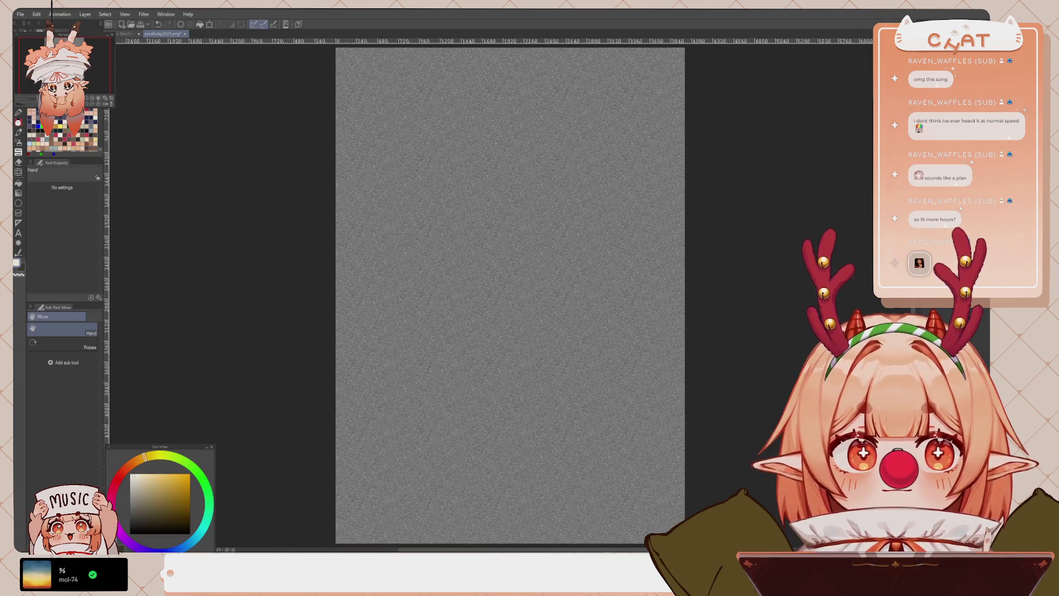
Change the noise layer's blend mode so grain overlays the golden riders and bicycle
key("ctrl+z")
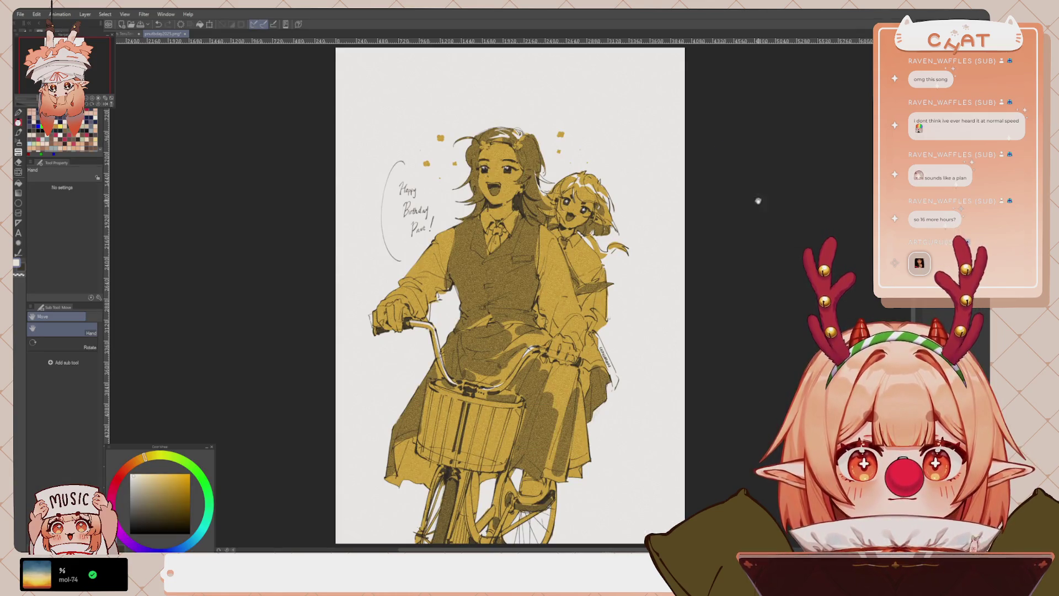
scroll(684, 315, "down", 2)
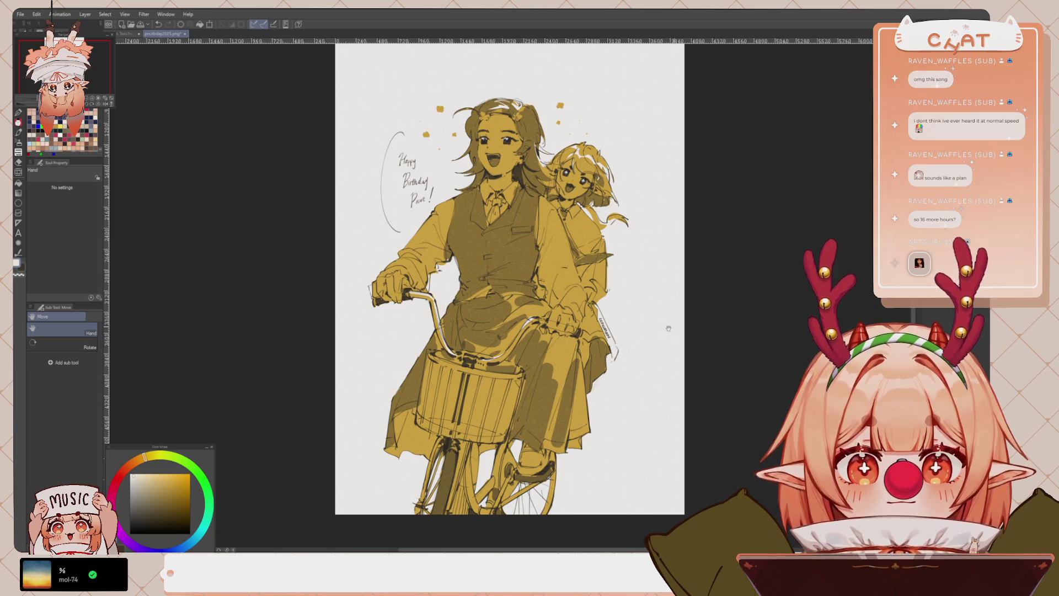
scroll(535, 272, "up", 5)
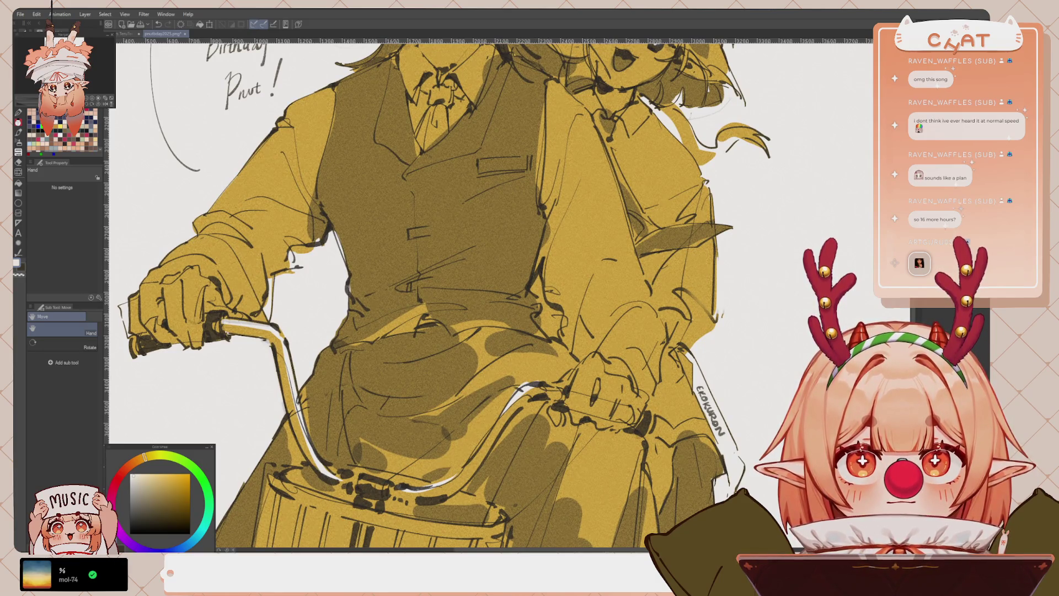
scroll(629, 202, "down", 5)
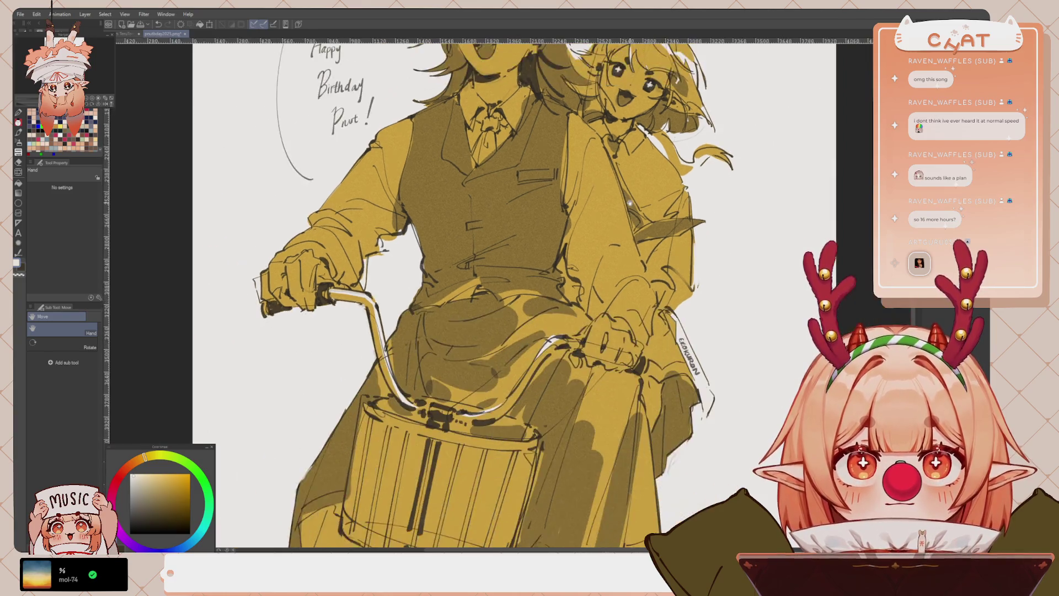
mouse_move(572, 210)
left_mouse_down()
mouse_move(497, 261)
mouse_move(518, 246)
mouse_move(520, 230)
left_mouse_up()
scroll(717, 165, "down", 2)
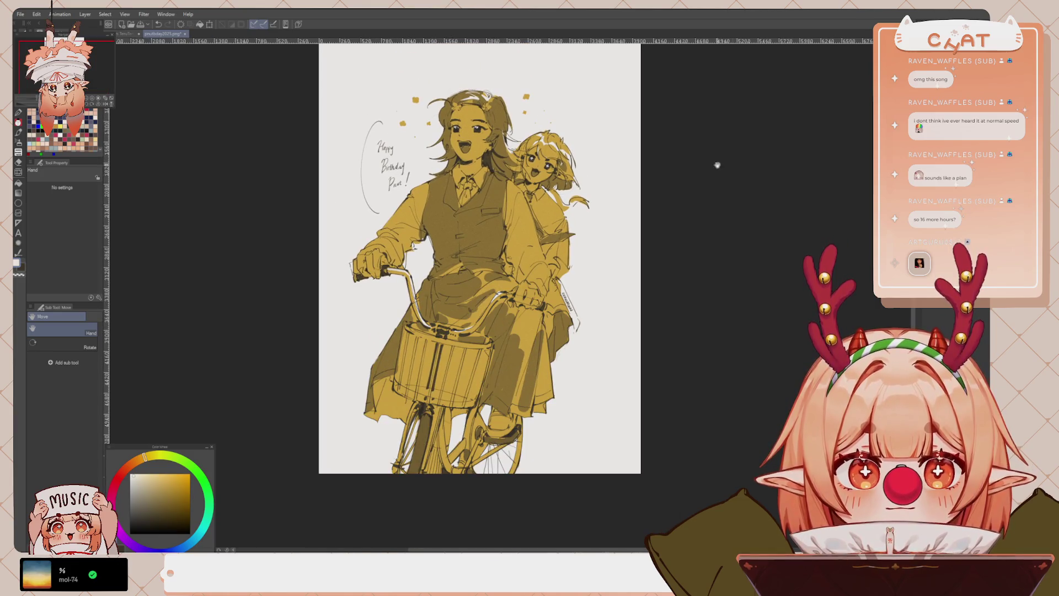
key("ctrl+0")
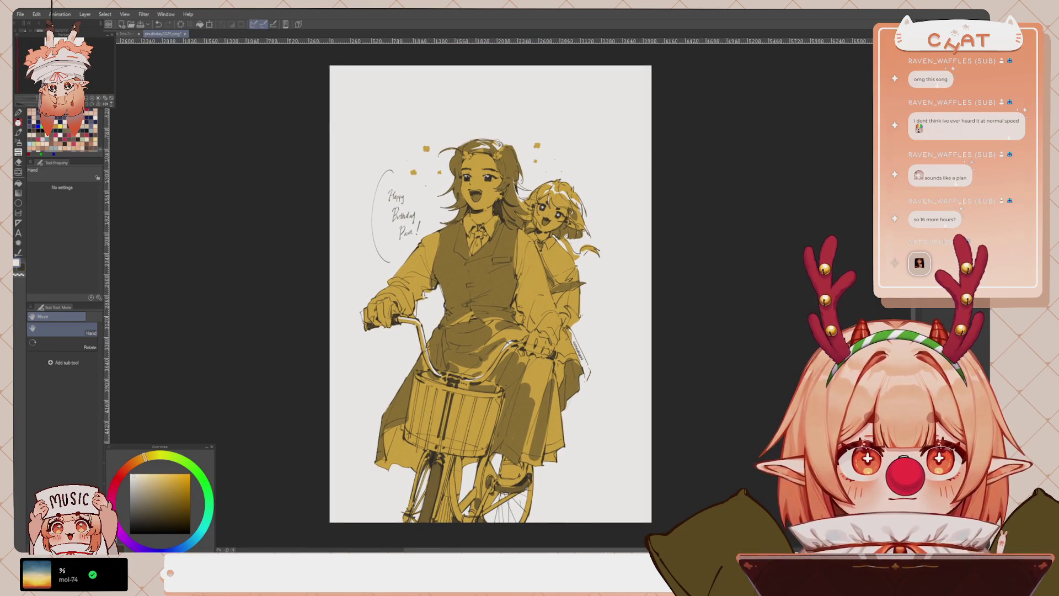
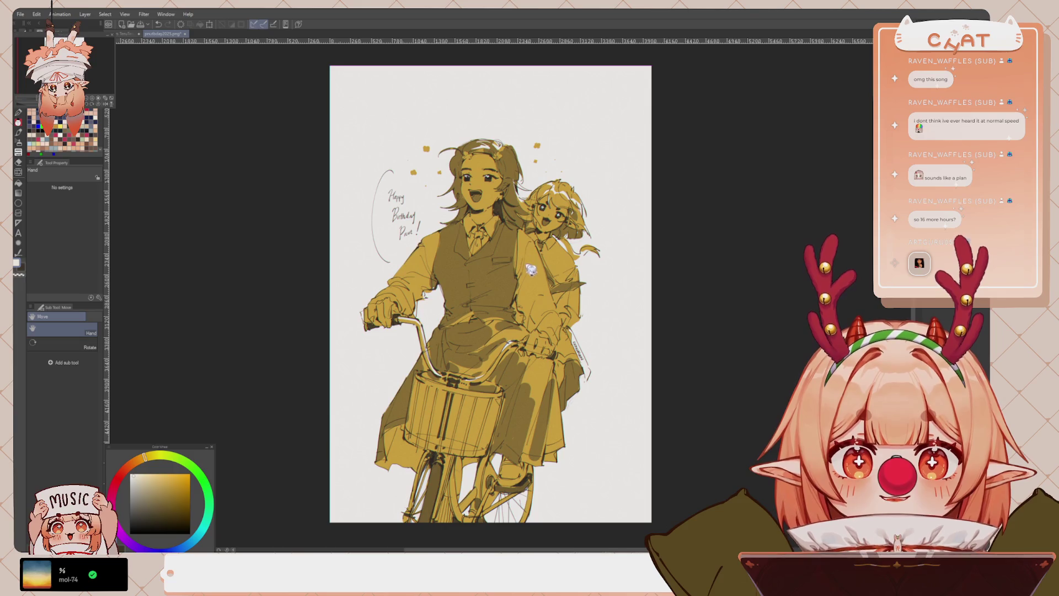
Pan the yellow bicycle birthday drawing slightly to one side
left_click_drag(507, 266, 492, 270)
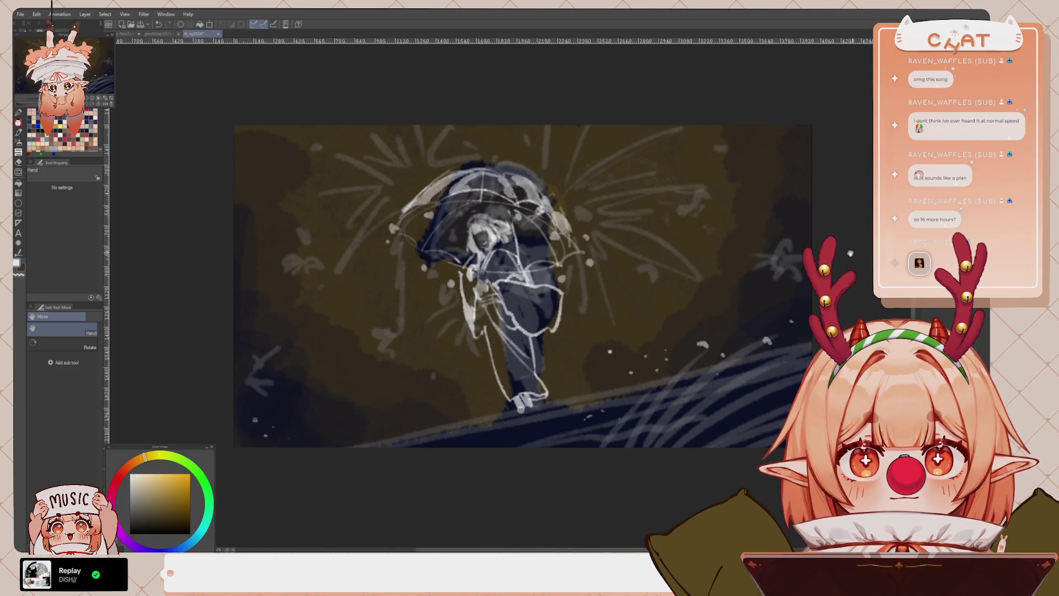
Zoom the umbrella scene out and back in, cancel the stray Ctrl+T transforms, and select the G-pen
scroll(579, 468, "down", 1)
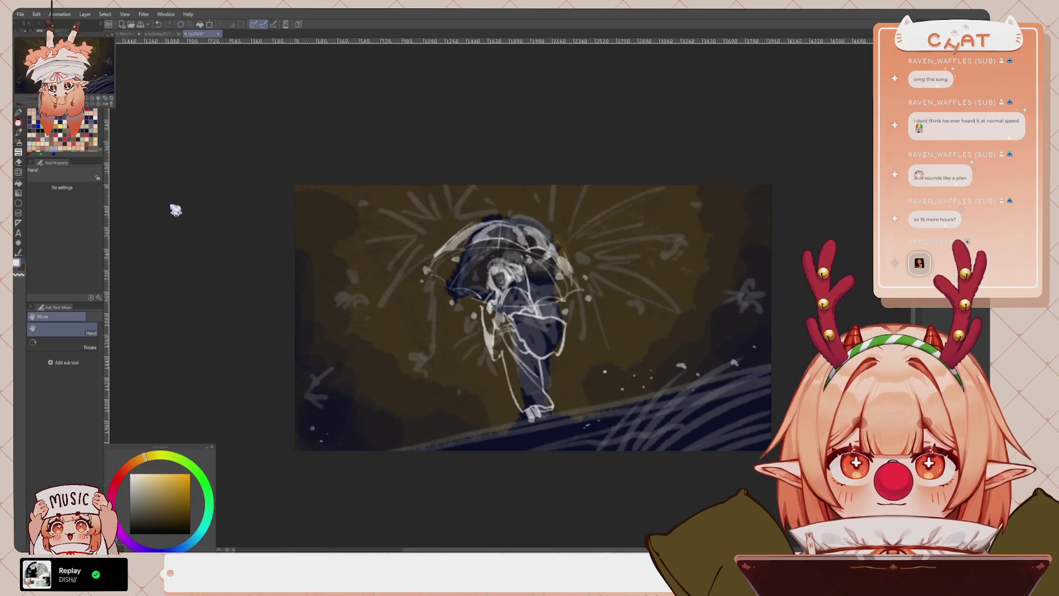
key("ctrl+minus")
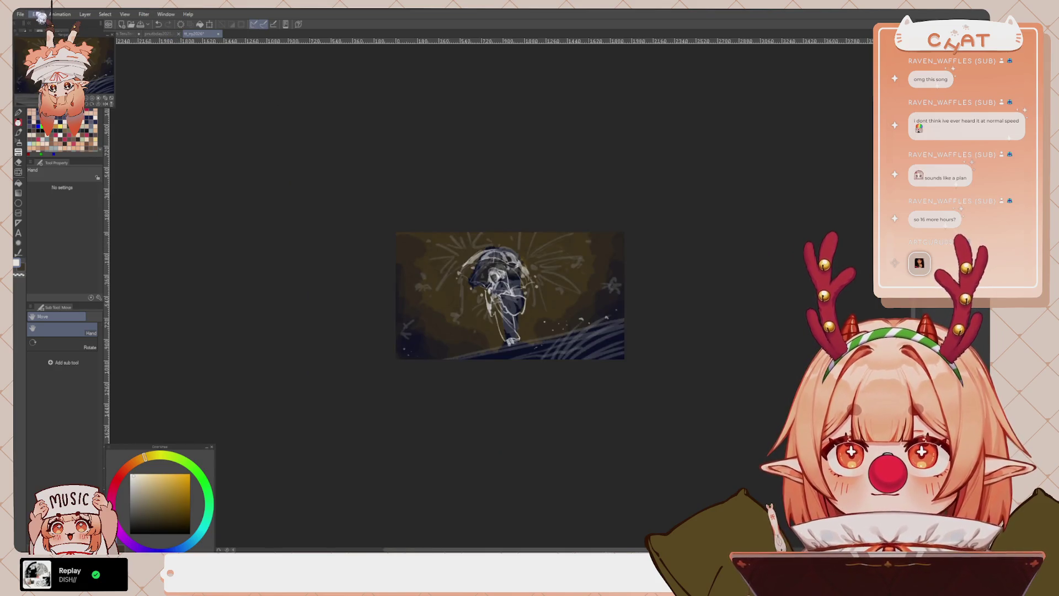
key("ctrl+t")
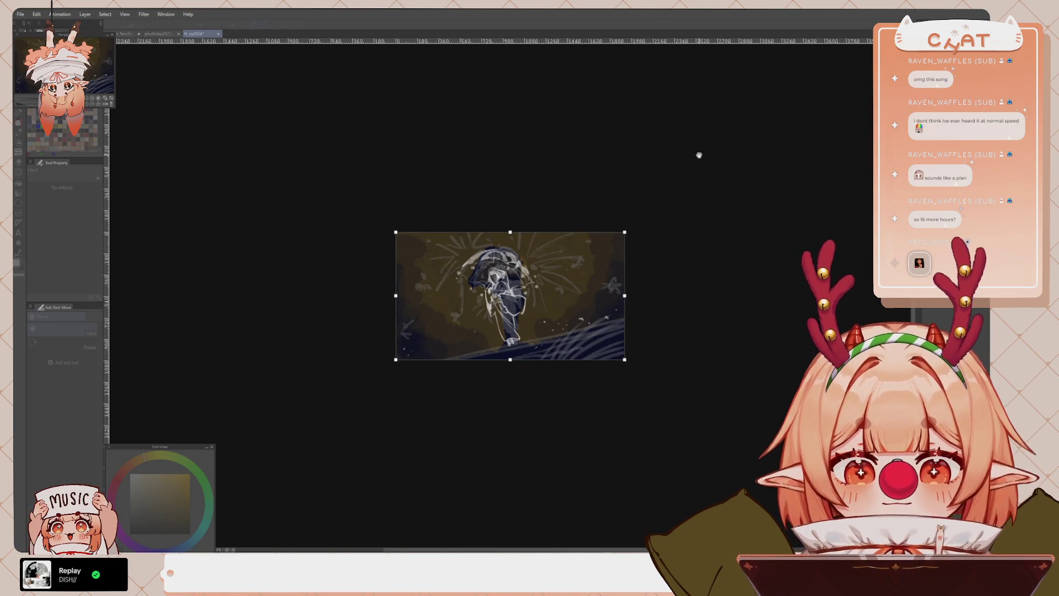
key("Return")
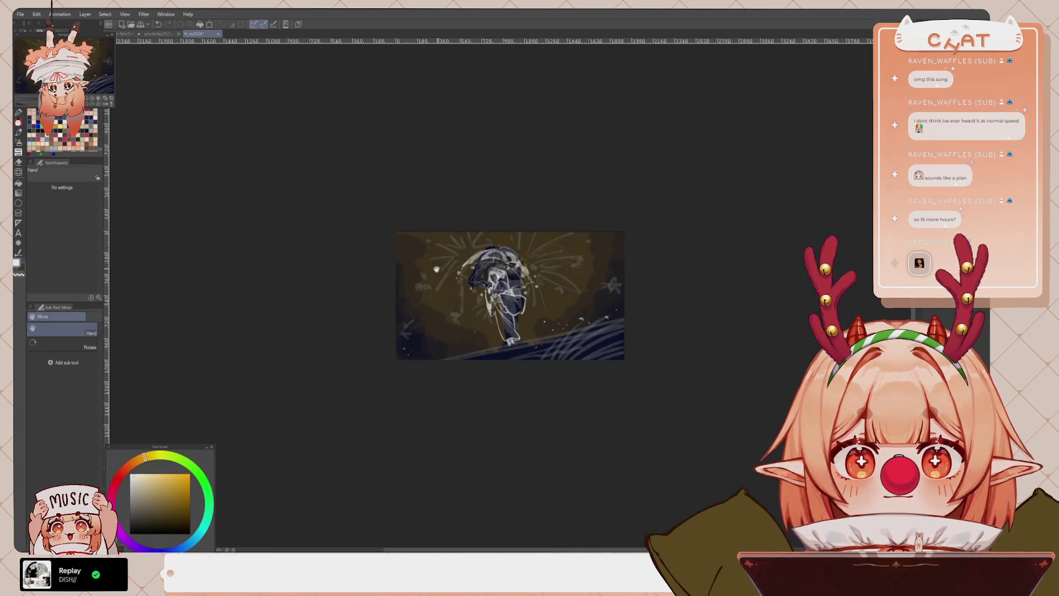
scroll(432, 289, "up", 1)
scroll(484, 293, "up", 1)
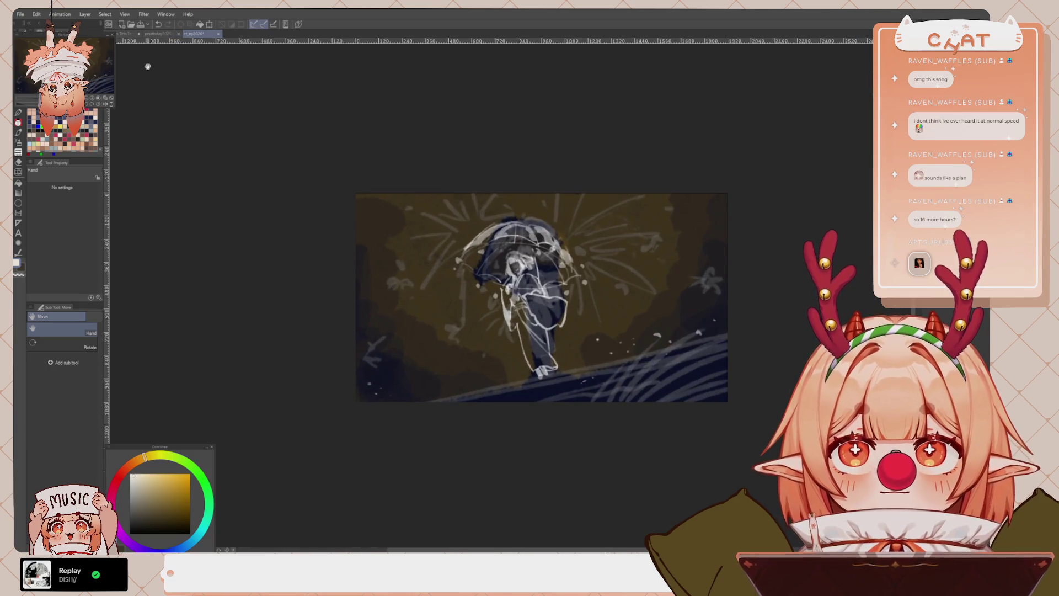
key("ctrl+t")
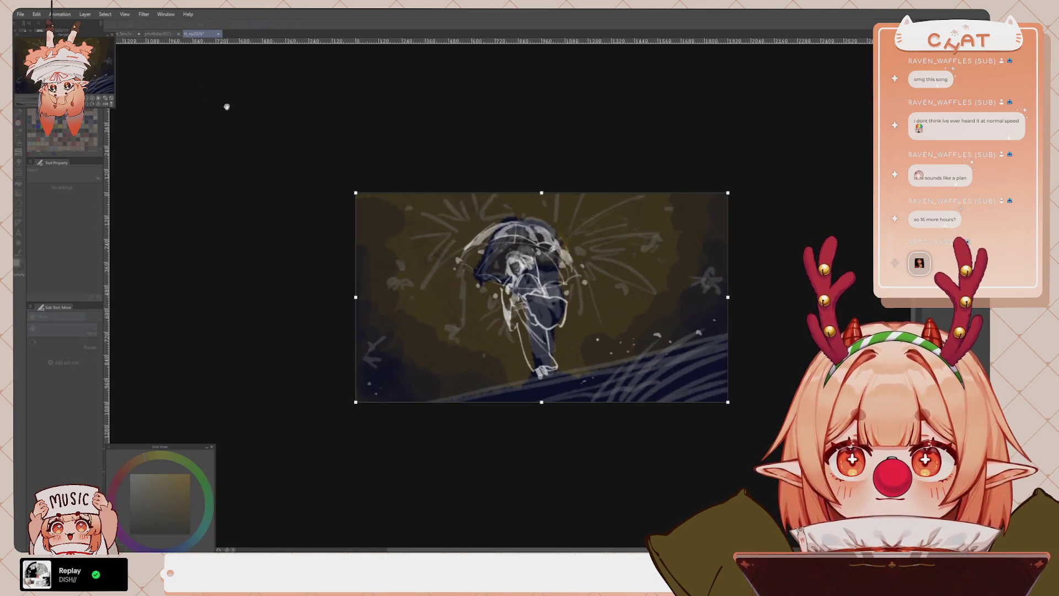
key("Escape")
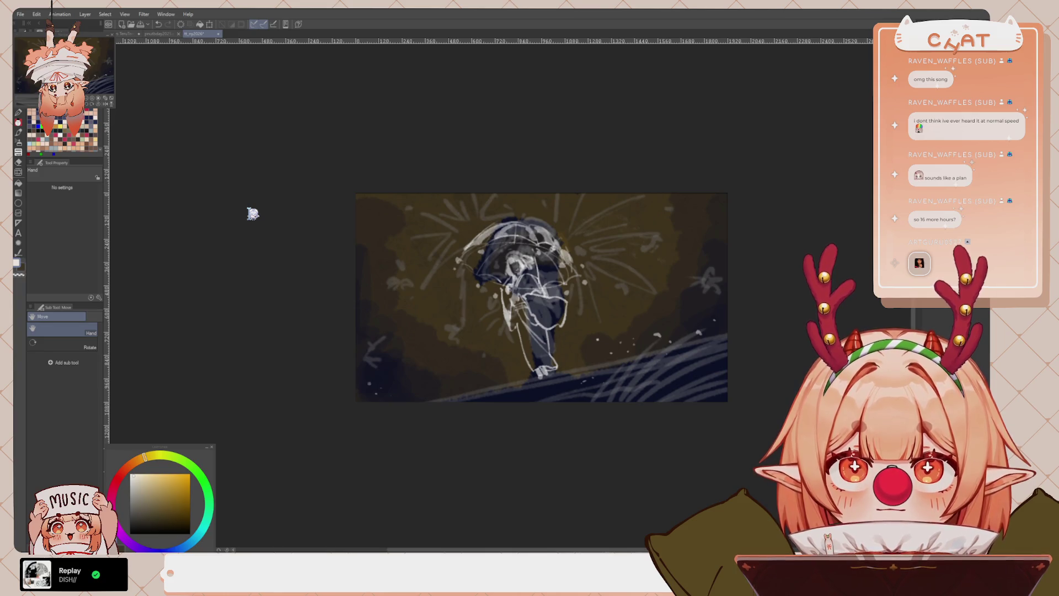
scroll(250, 213, "up", 3)
scroll(450, 364, "down", 3)
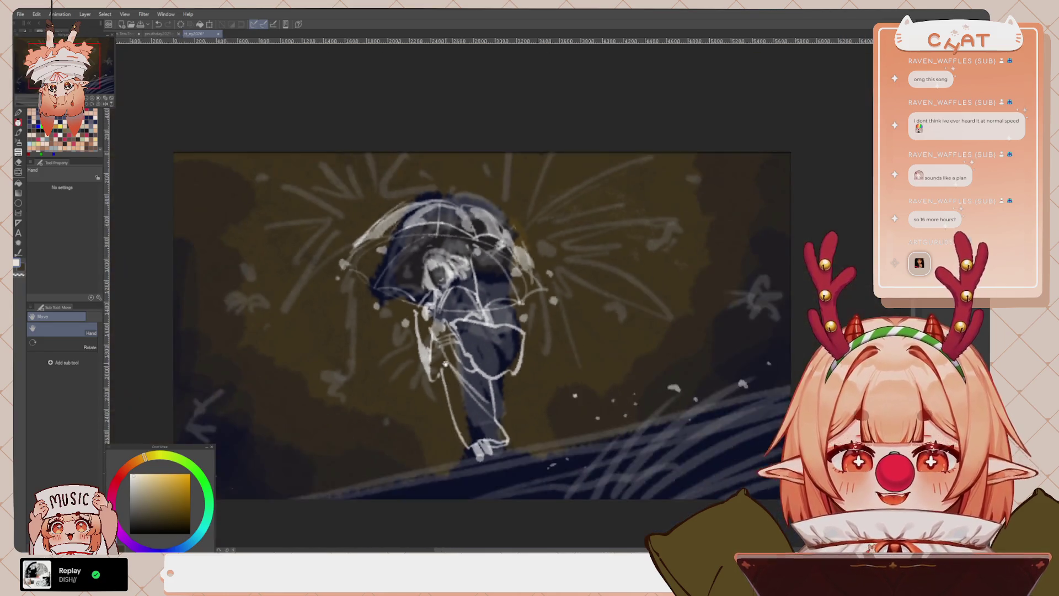
scroll(454, 368, "up", 3)
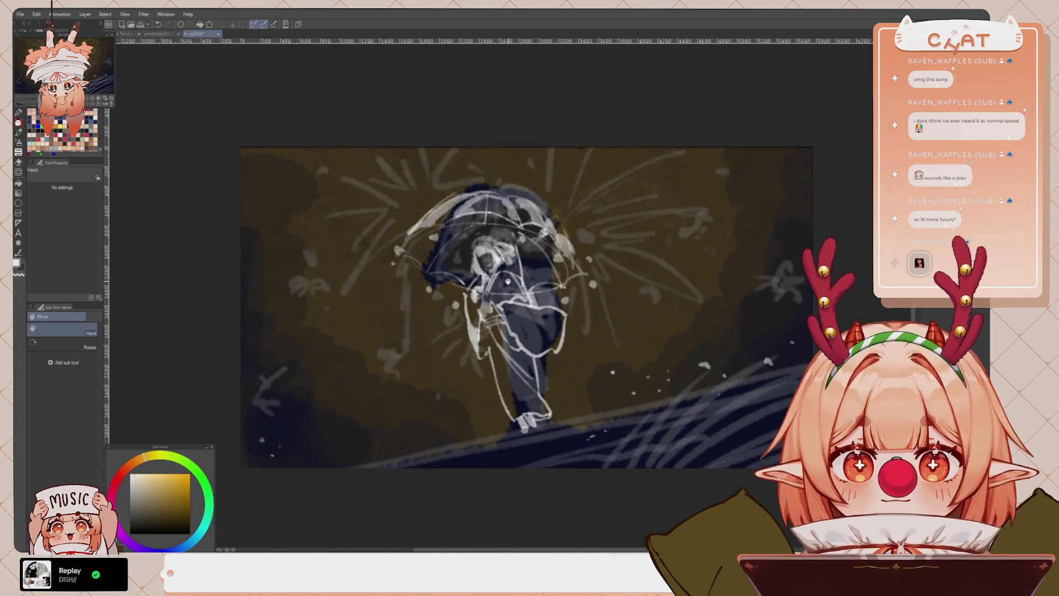
key("p")
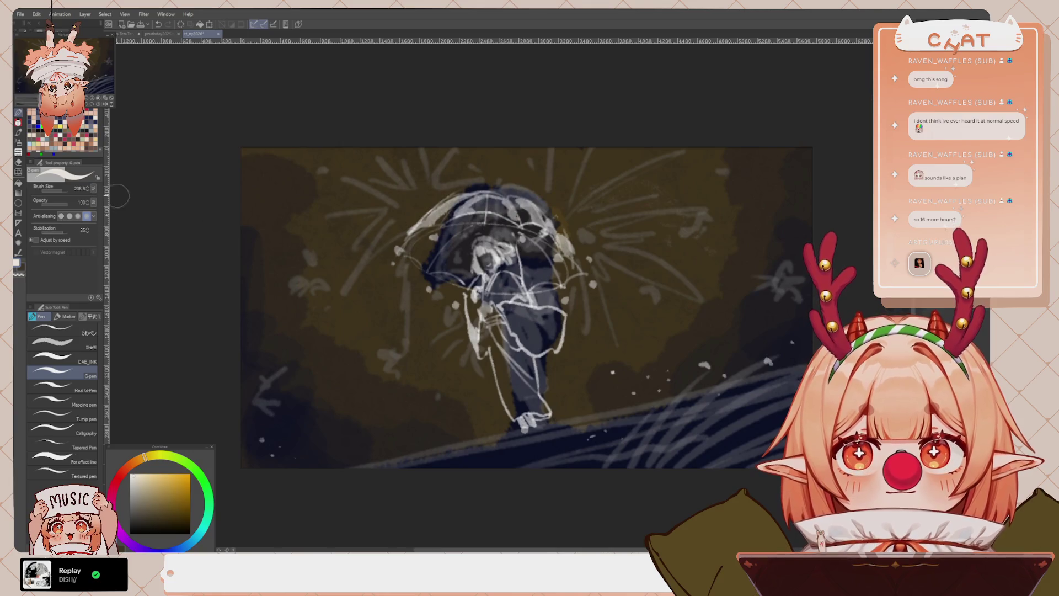
Shade the figure's coat in dark blue with DAE_PENCIL 3 at about size 60
left_click_drag(68, 190, 73, 204)
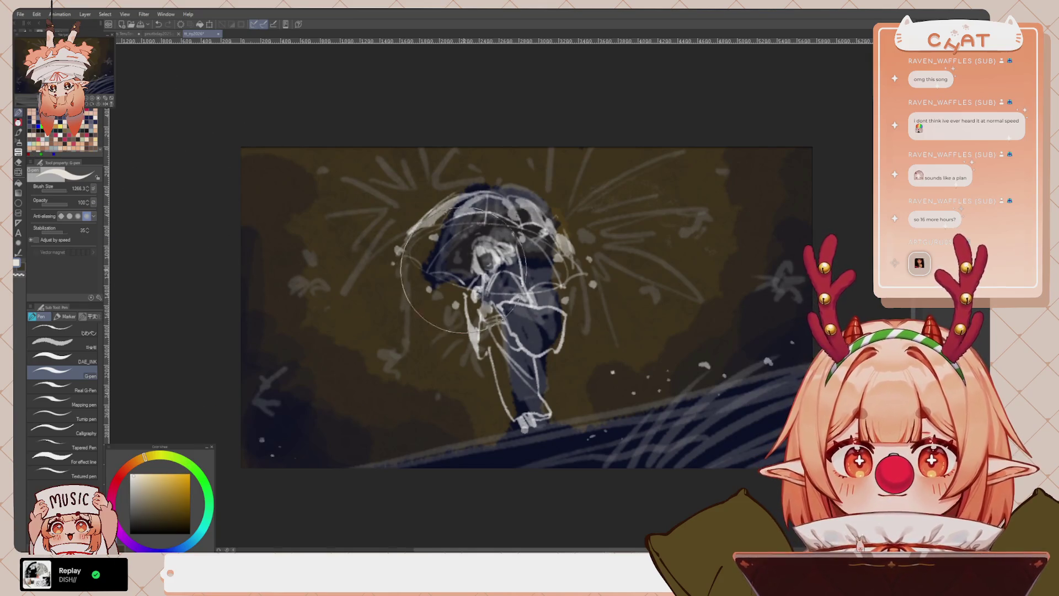
left_click(146, 468)
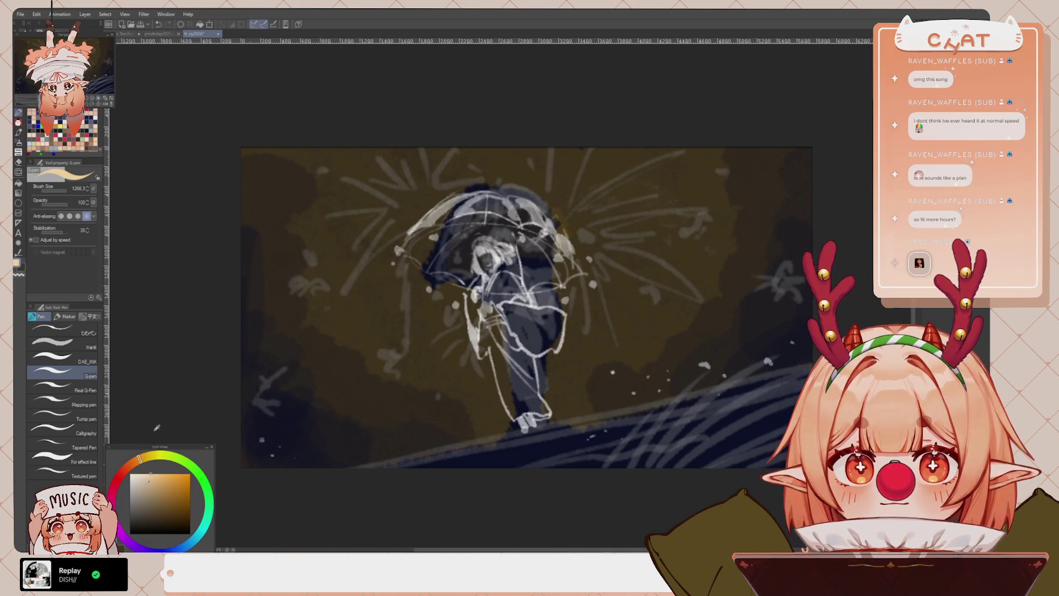
left_click(170, 548)
left_click(148, 517)
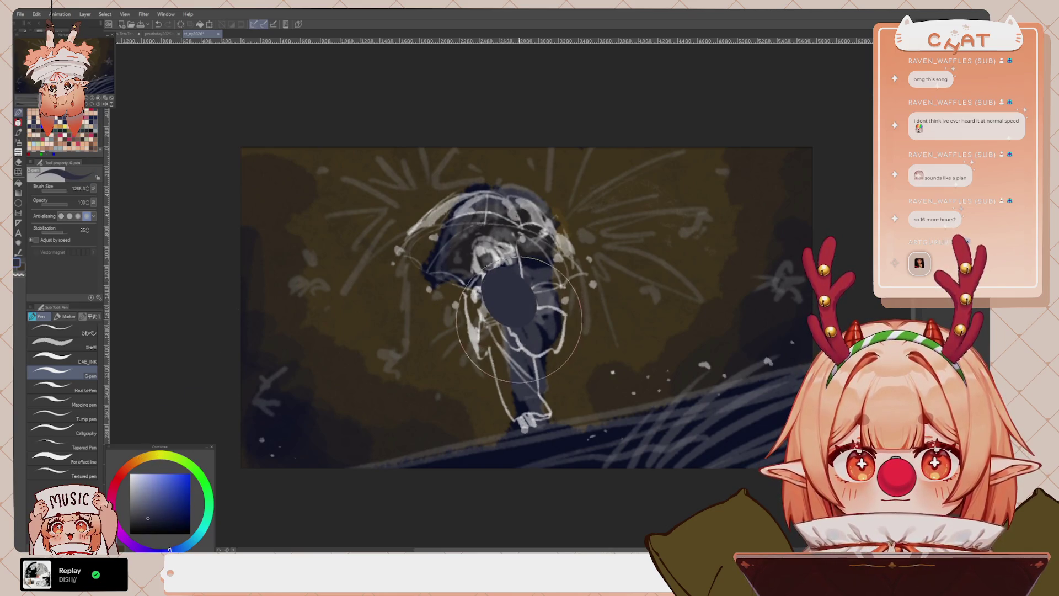
key("p")
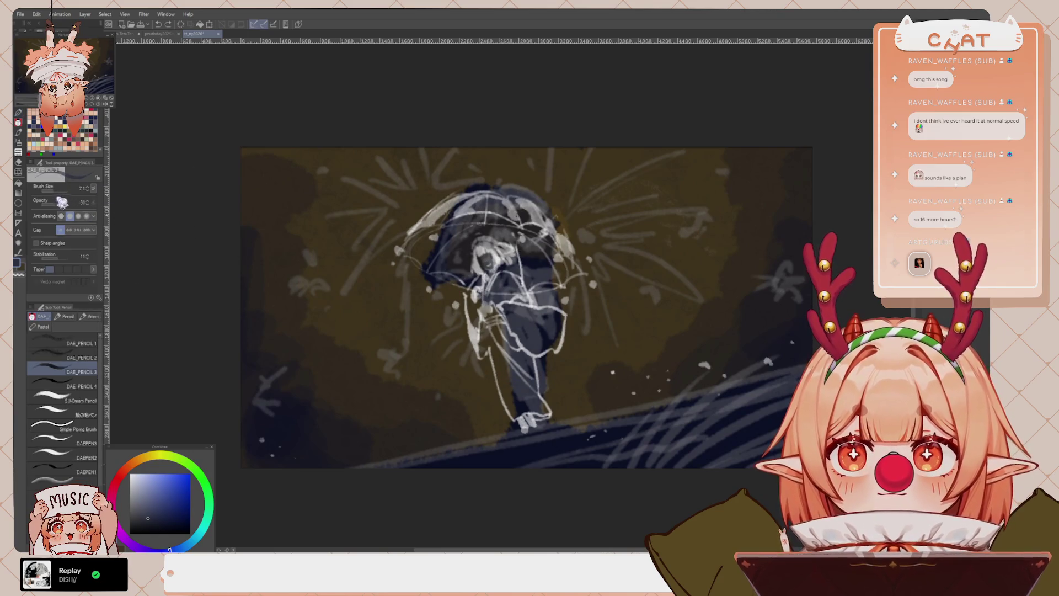
key("p")
key("p")
left_click(64, 190)
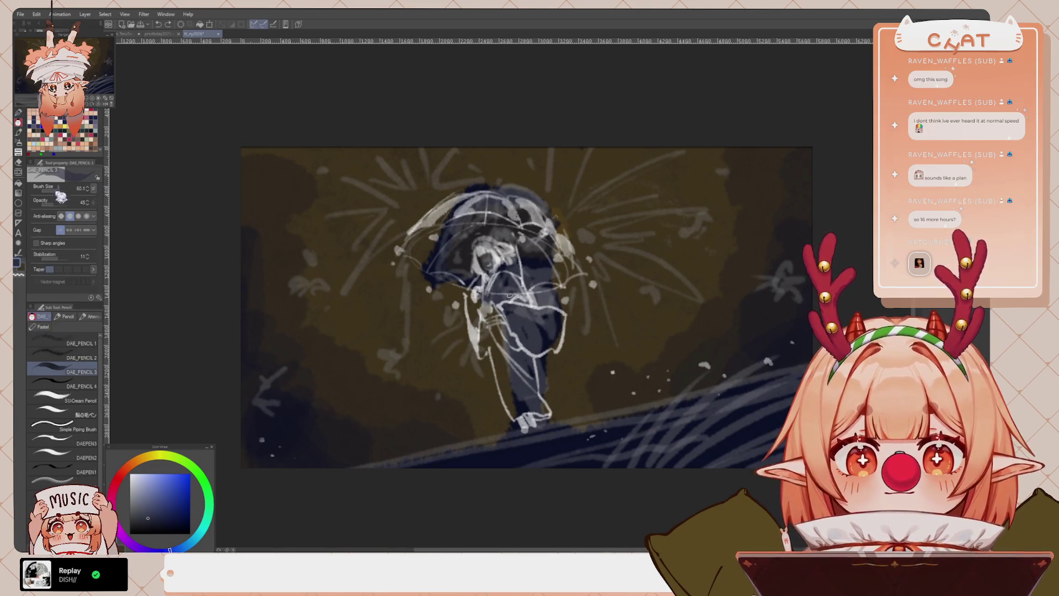
mouse_move(503, 296)
left_mouse_down()
mouse_move(521, 331)
mouse_move(538, 320)
mouse_move(513, 279)
left_mouse_up()
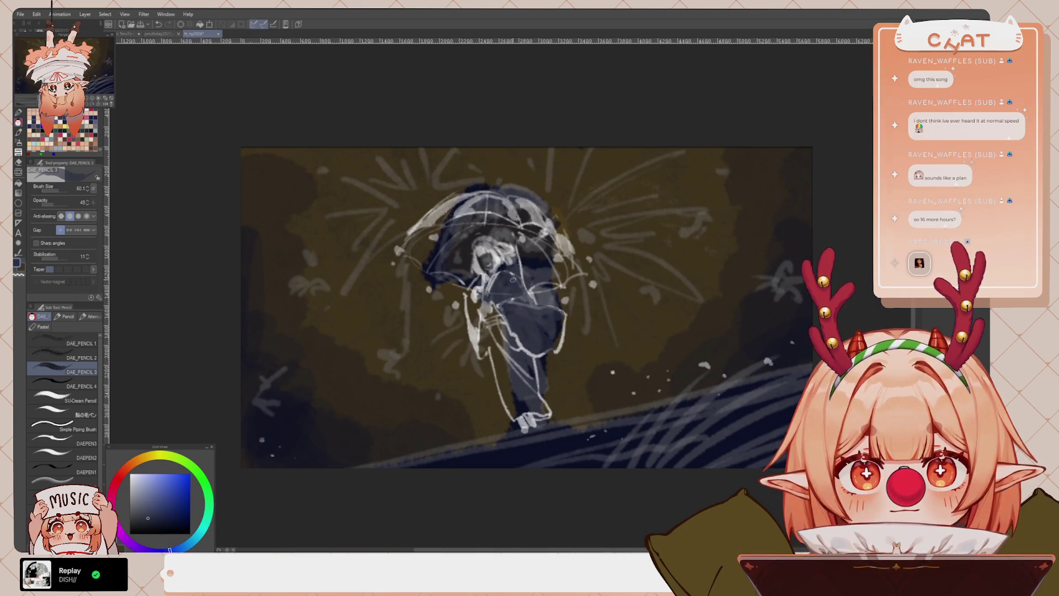
mouse_move(549, 317)
left_mouse_down()
mouse_move(529, 342)
mouse_move(516, 411)
mouse_move(498, 309)
mouse_move(527, 351)
left_mouse_up()
Repaint the figure's face in light blue-grey and blue tones
left_click(55, 127)
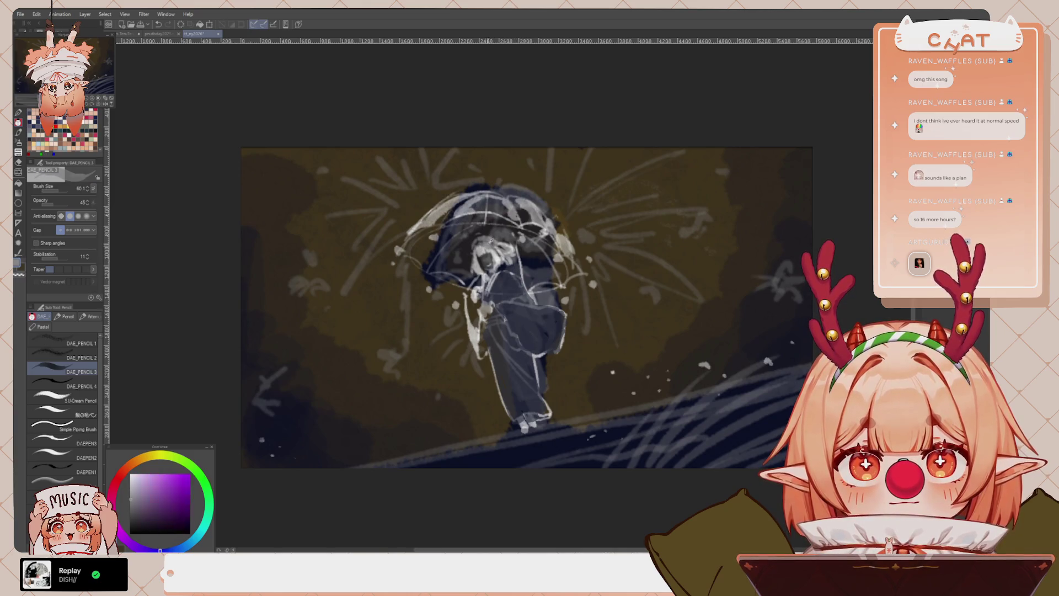
left_click(33, 144)
mouse_move(480, 241)
left_mouse_down()
mouse_move(475, 279)
mouse_move(486, 247)
mouse_move(513, 251)
mouse_move(510, 262)
left_mouse_up()
left_click(478, 259, "alt")
left_click(477, 260, "alt")
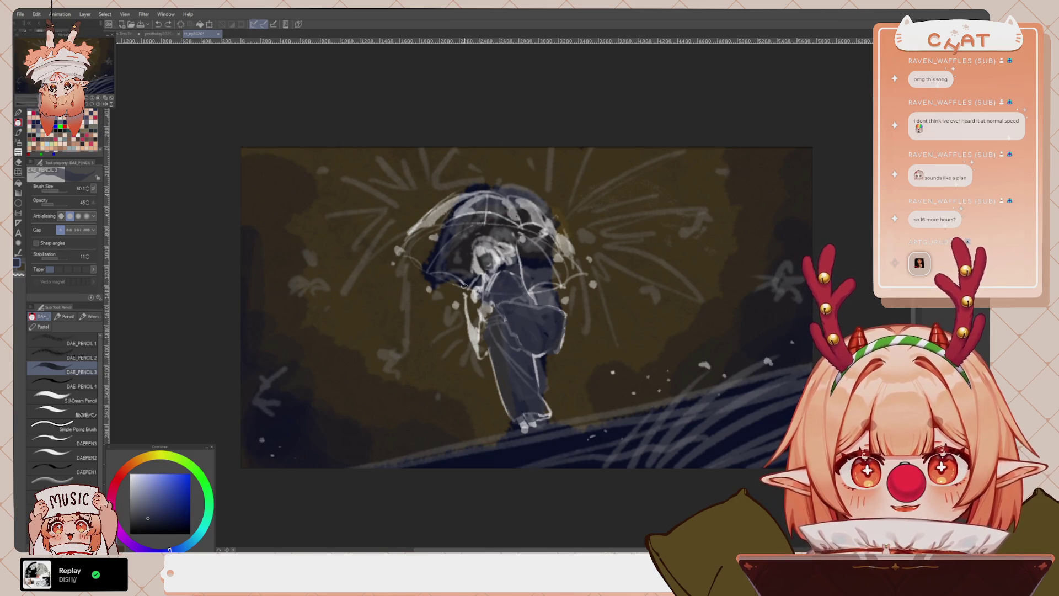
Darken the light slope band along the bottom with a size-436 G-pen in darker blue
scroll(464, 286, "down", 3)
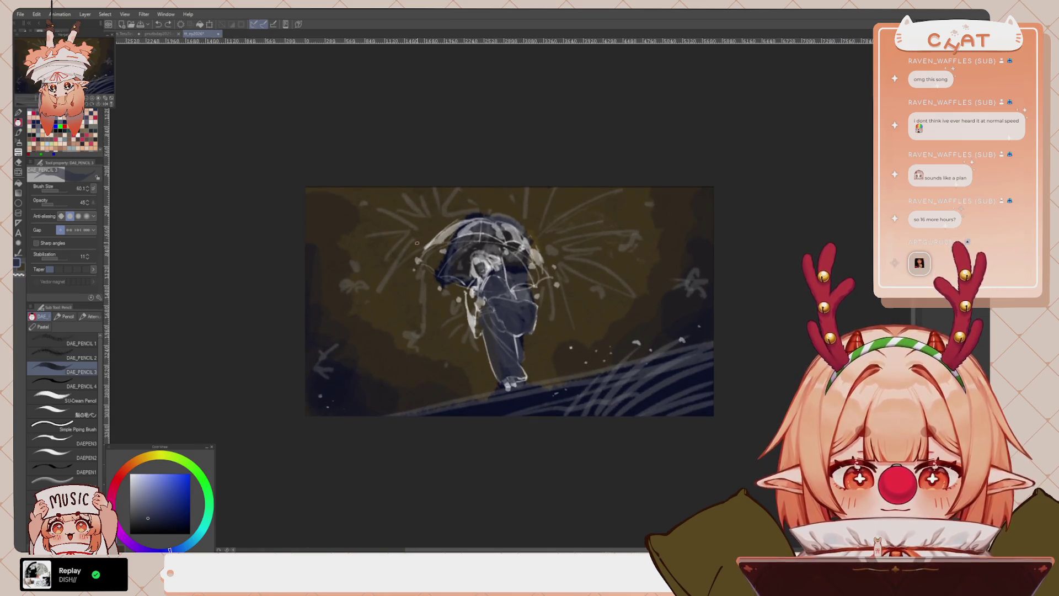
key("p")
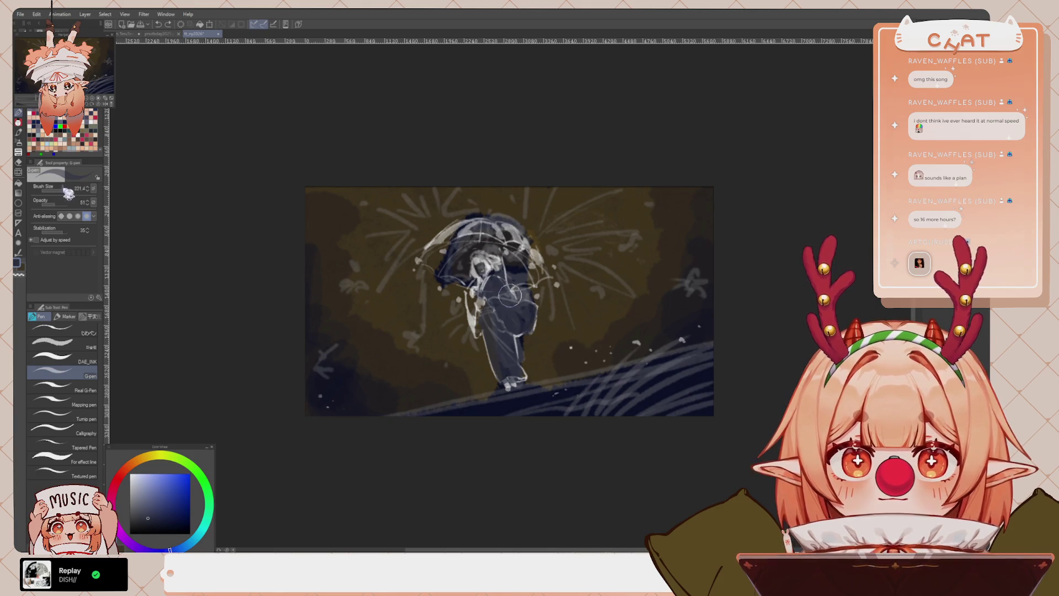
left_click_drag(68, 192, 225, 346)
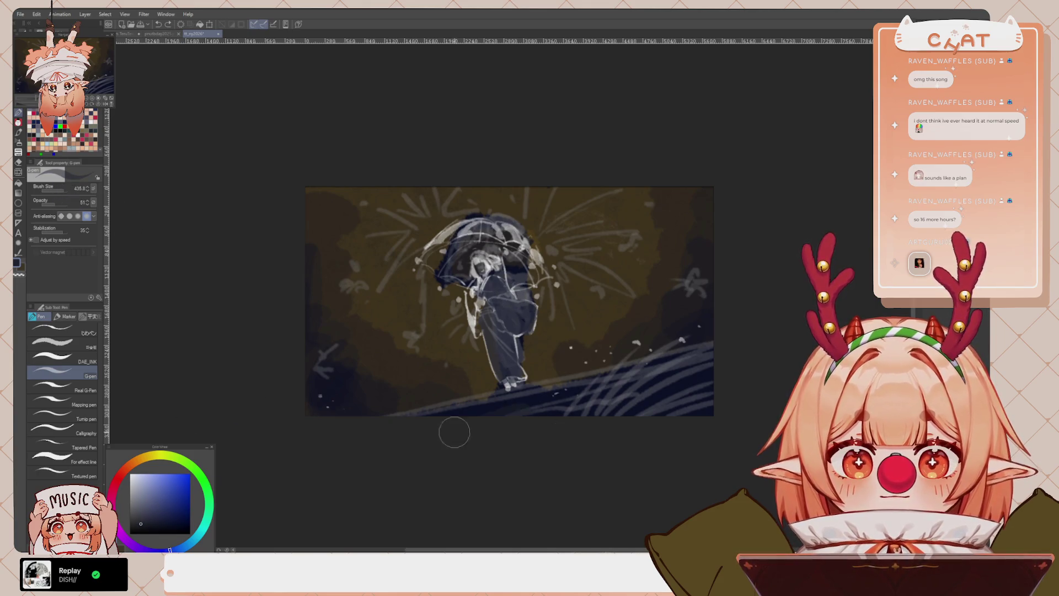
left_click(173, 524)
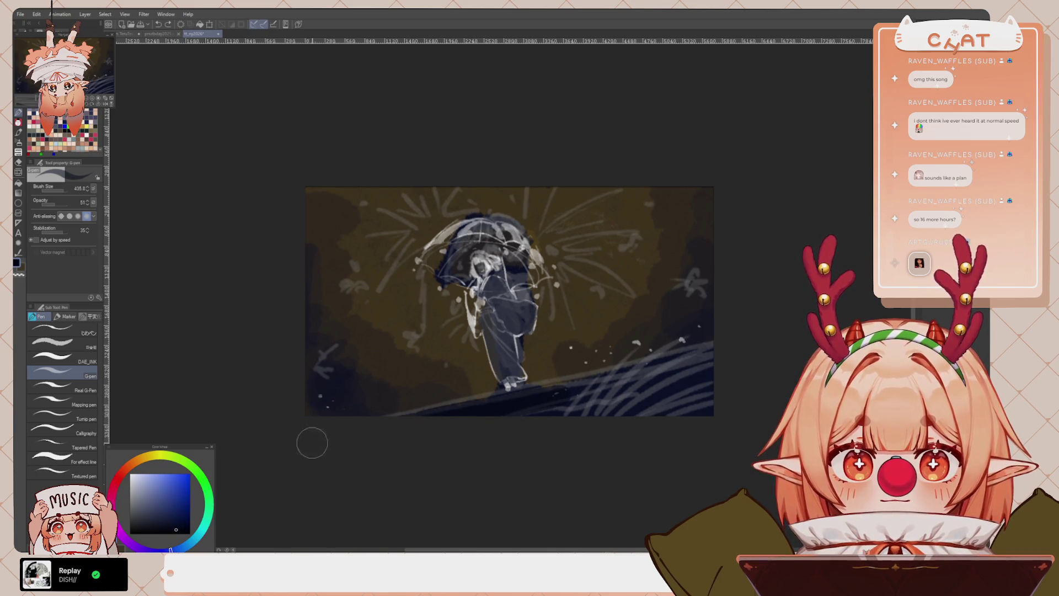
mouse_move(401, 420)
left_mouse_down()
mouse_move(574, 355)
mouse_move(515, 421)
left_mouse_up()
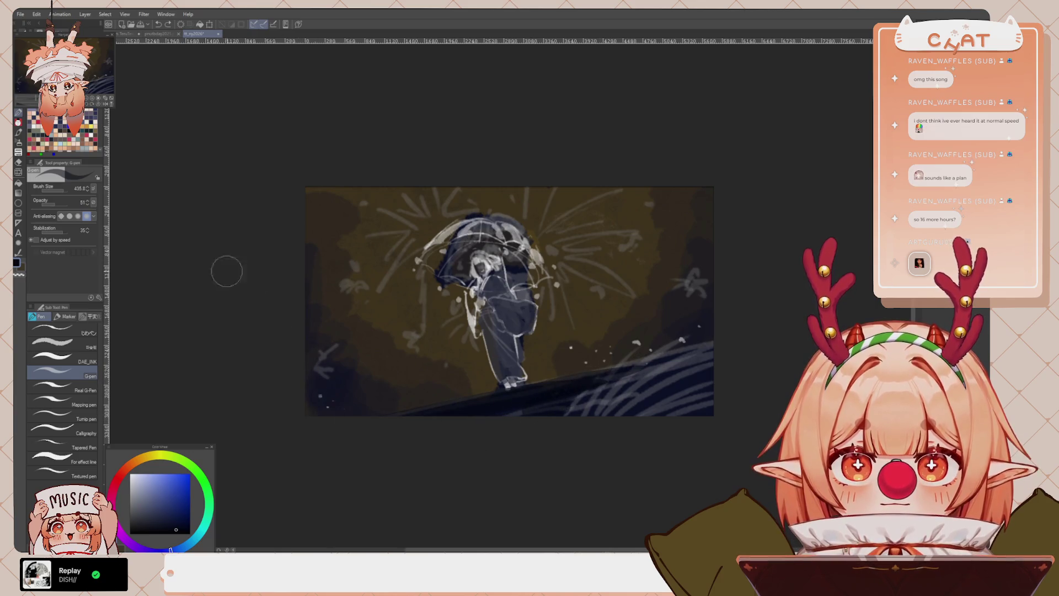
key("b")
left_click_drag(77, 190, 97, 190)
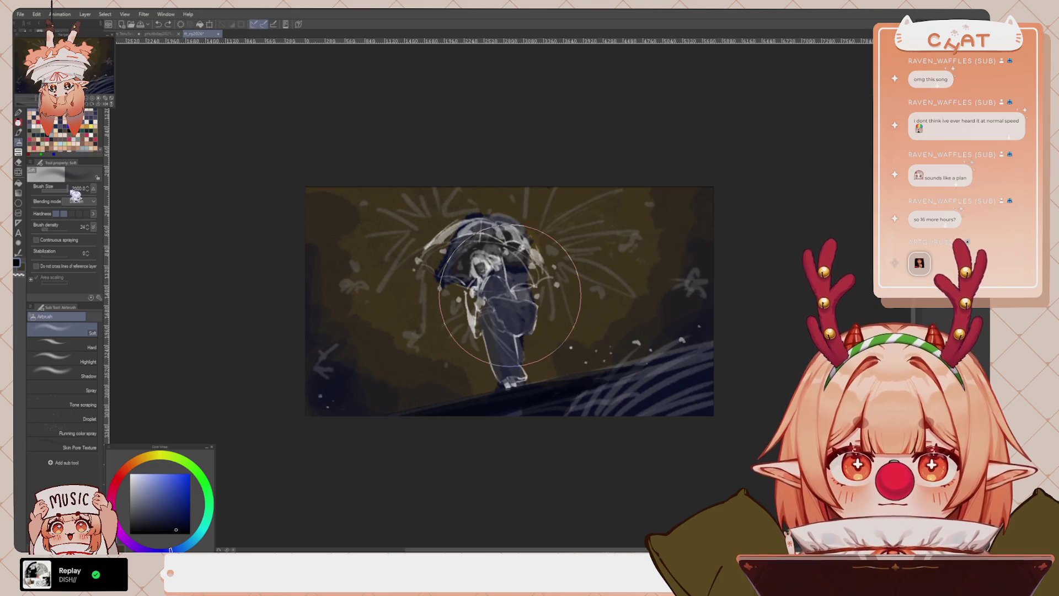
Set the soft airbrush to Multiply and darken the scene's lower-left and right edges
left_click(77, 201)
left_click(77, 212)
mouse_move(330, 421)
left_mouse_down()
mouse_move(307, 236)
mouse_move(365, 421)
left_mouse_up()
mouse_move(657, 137)
left_mouse_down()
mouse_move(728, 220)
mouse_move(645, 378)
left_mouse_up()
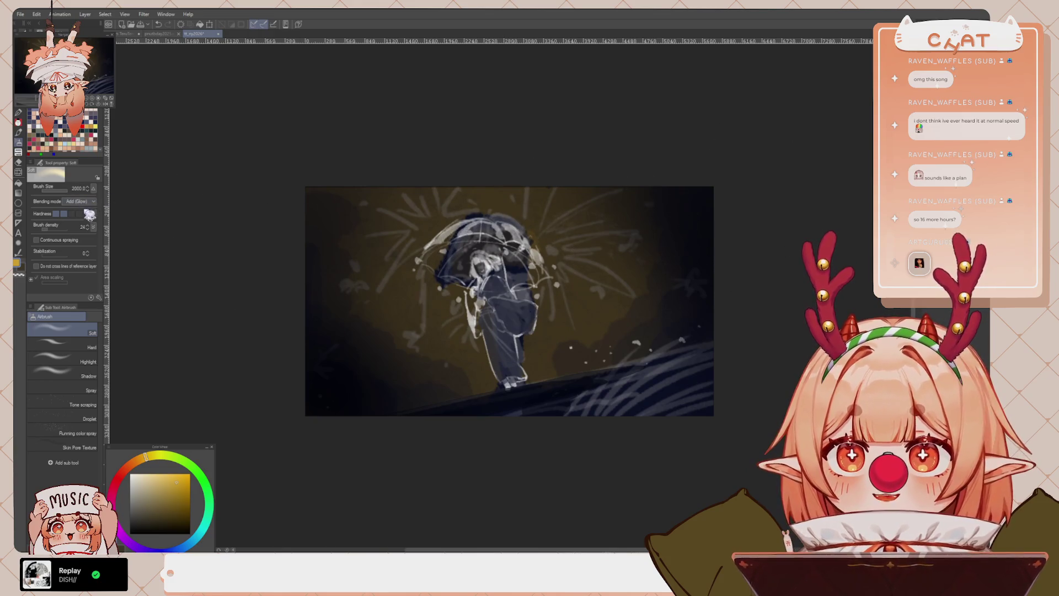
Spray a golden glow around the umbrella figure, brightening its left side and lower body
scroll(82, 202, "up", 12)
mouse_move(364, 256)
left_mouse_down()
mouse_move(532, 248)
mouse_move(485, 296)
mouse_move(485, 349)
mouse_move(485, 255)
mouse_move(449, 229)
mouse_move(485, 236)
mouse_move(522, 315)
mouse_move(639, 225)
mouse_move(638, 189)
mouse_move(473, 246)
mouse_move(397, 317)
mouse_move(414, 305)
mouse_move(377, 367)
mouse_move(650, 213)
mouse_move(591, 354)
mouse_move(615, 359)
mouse_move(544, 306)
mouse_move(546, 286)
mouse_move(490, 232)
mouse_move(396, 276)
left_mouse_up()
left_click_drag(75, 191, 65, 191)
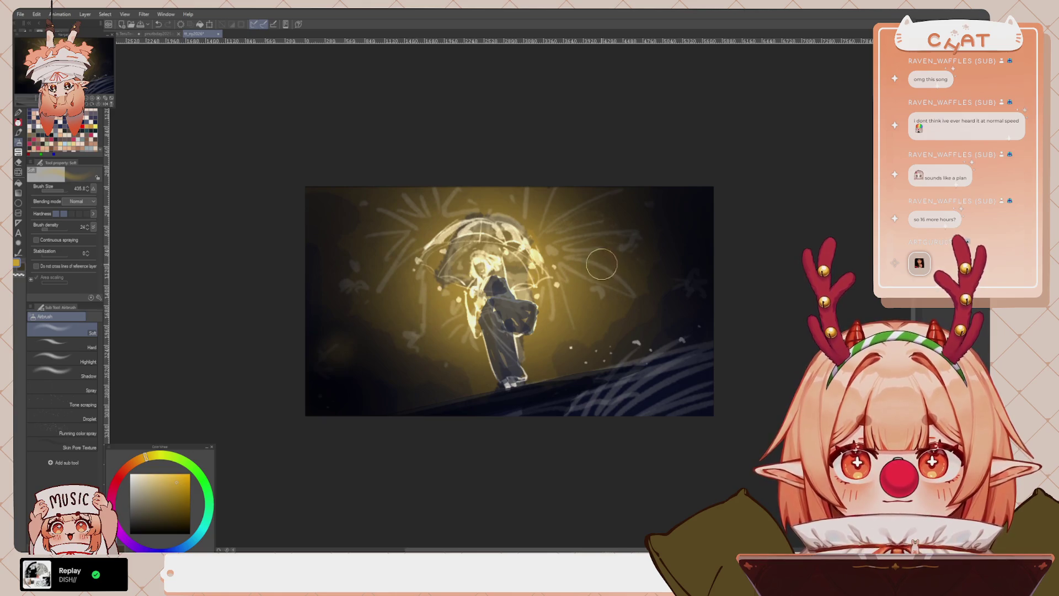
mouse_move(370, 281)
left_mouse_down()
mouse_move(359, 276)
mouse_move(367, 273)
left_mouse_up()
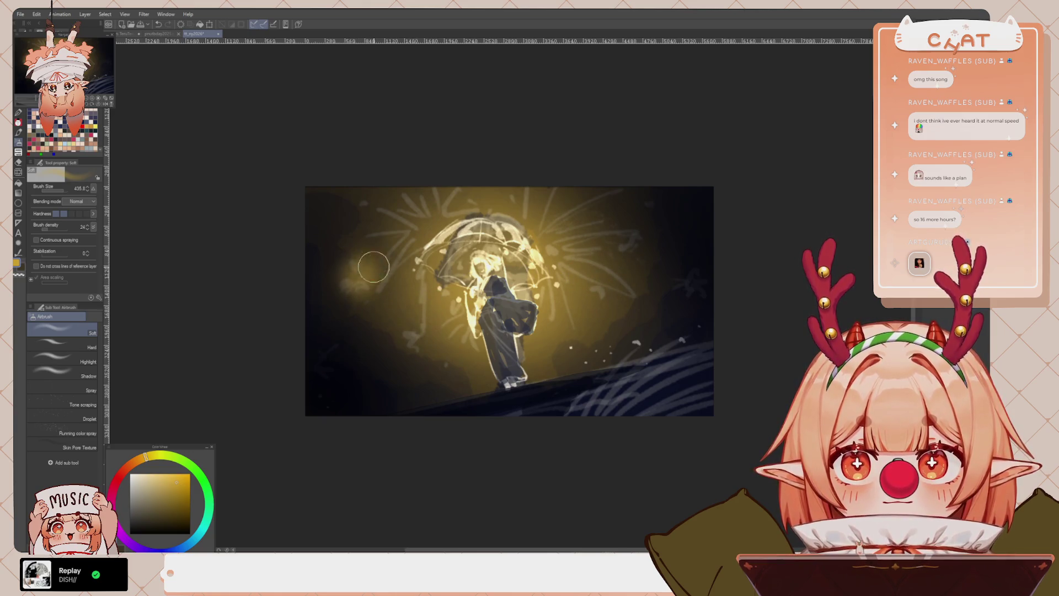
left_click_drag(65, 191, 70, 191)
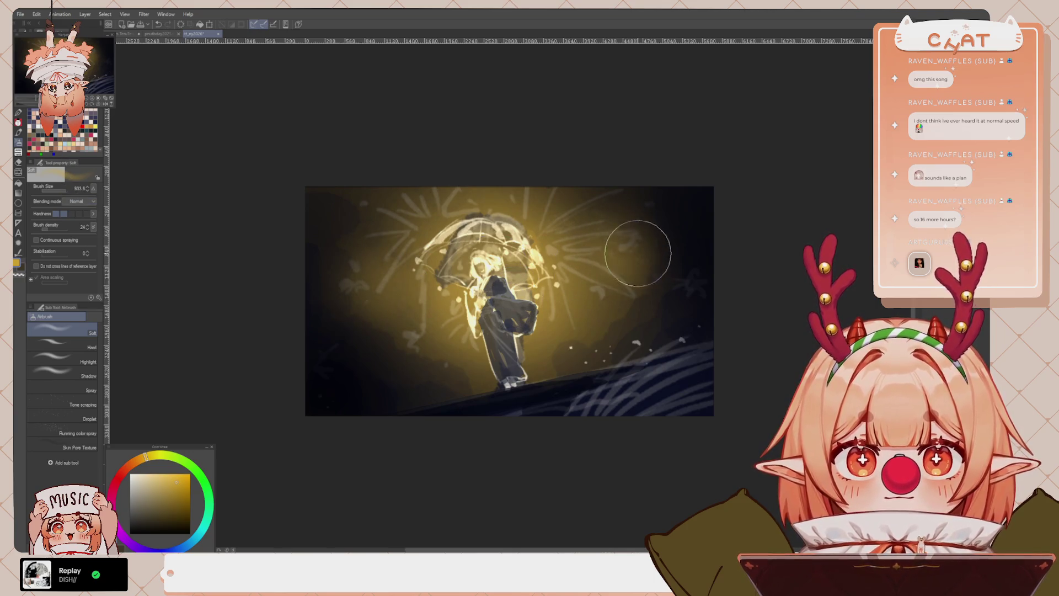
mouse_move(516, 350)
left_mouse_down()
mouse_move(532, 337)
mouse_move(516, 337)
mouse_move(524, 353)
mouse_move(563, 311)
left_mouse_up()
scroll(516, 242, "up", 2)
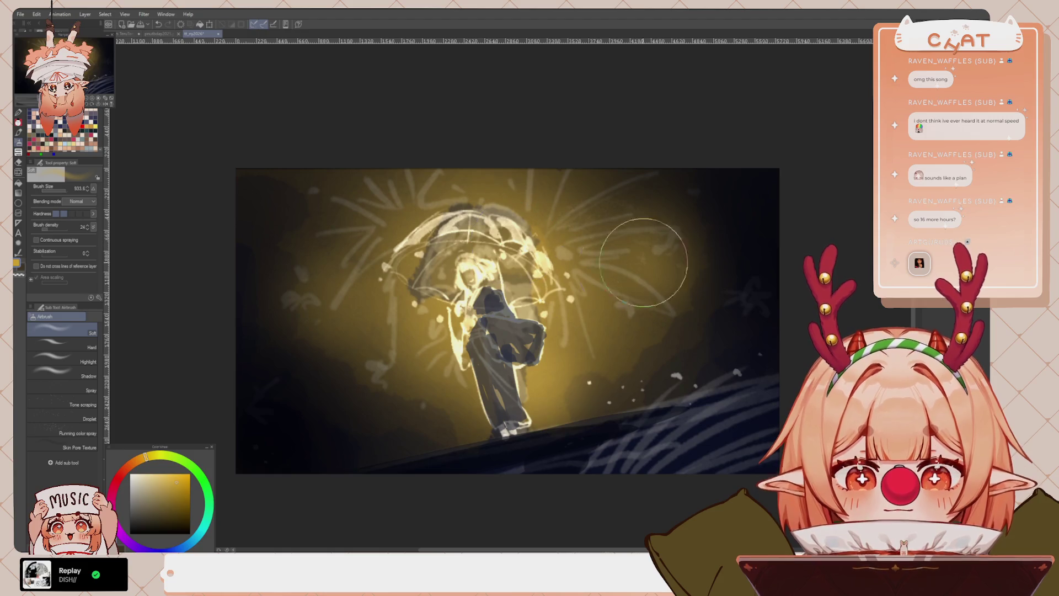
Shade the figure's robe and legs with a sampled dark reddish-brown using DAE_PENCIL 3
key("p")
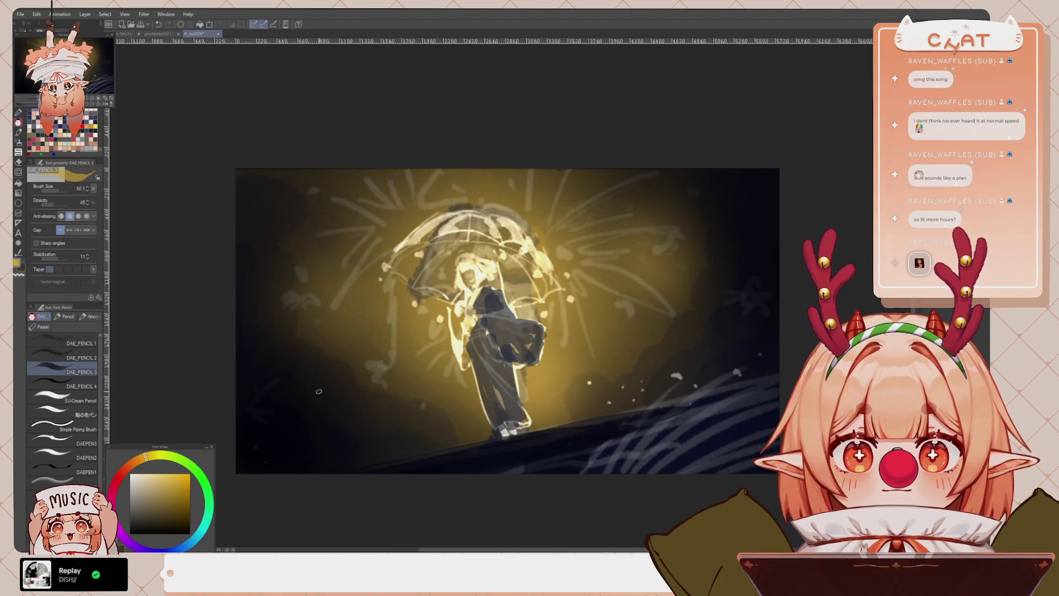
left_click(319, 391, "alt")
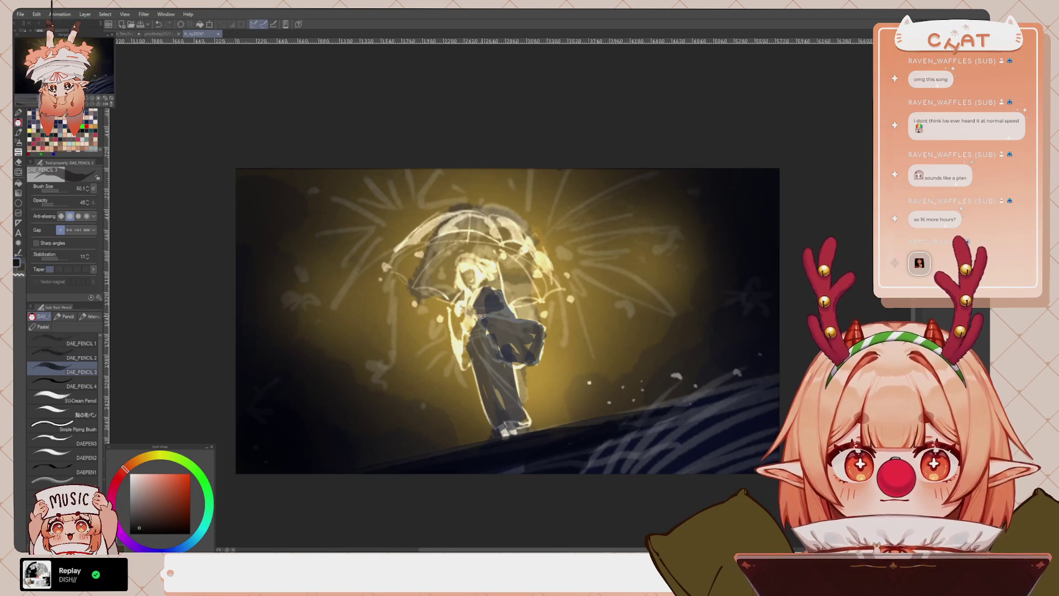
mouse_move(482, 316)
left_mouse_down()
mouse_move(487, 289)
mouse_move(505, 327)
mouse_move(528, 337)
mouse_move(496, 331)
mouse_move(513, 353)
mouse_move(533, 348)
mouse_move(504, 358)
mouse_move(523, 396)
left_mouse_up()
key("ctrl+z")
key("ctrl+z")
key("ctrl+z")
mouse_move(476, 337)
left_mouse_down()
mouse_move(511, 381)
mouse_move(523, 423)
left_mouse_up()
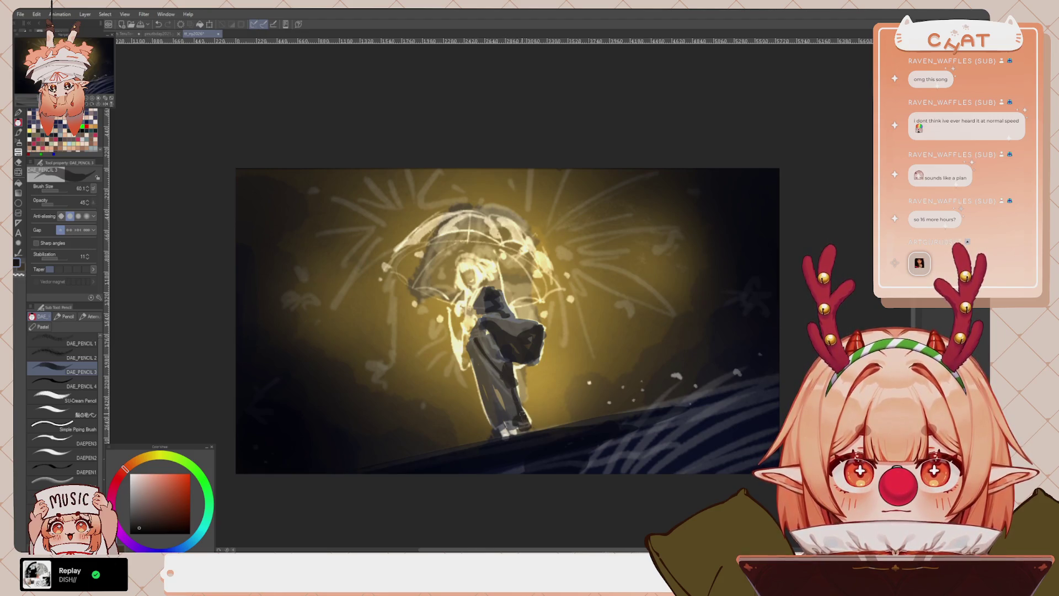
mouse_move(459, 308)
left_mouse_down()
mouse_move(452, 343)
mouse_move(455, 335)
mouse_move(462, 359)
left_mouse_up()
key("ctrl+z")
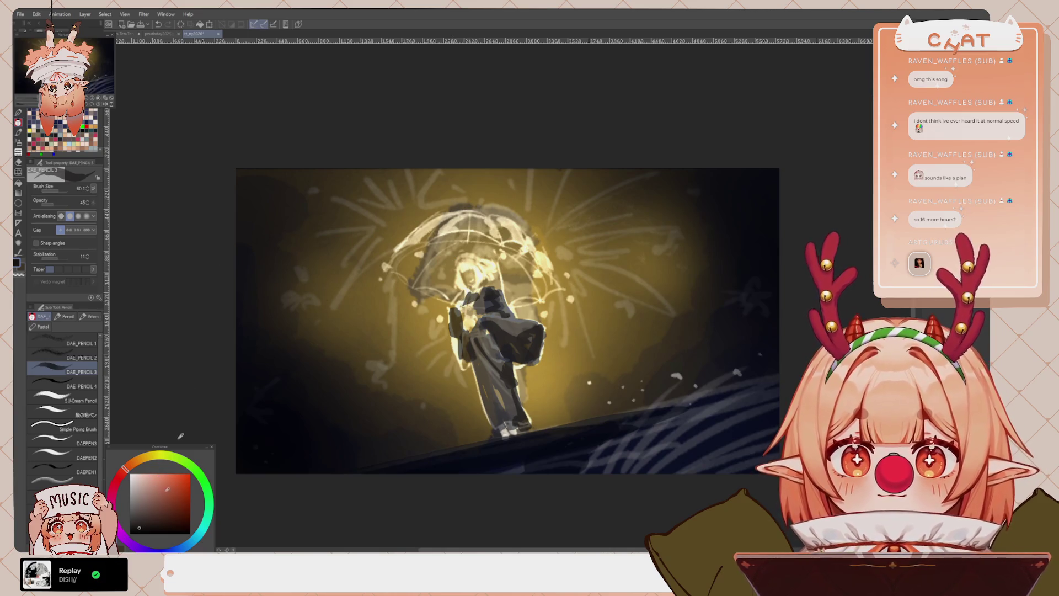
Darken the figure's face, hair, torso and lower robe in dark blue
left_click(186, 548)
left_click(144, 516)
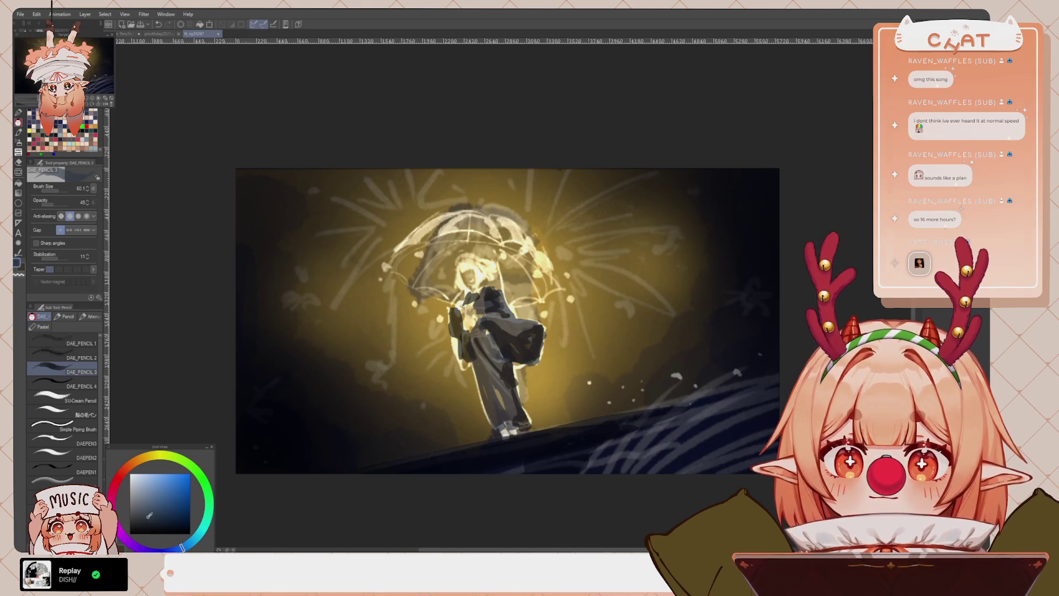
left_click_drag(461, 266, 466, 270)
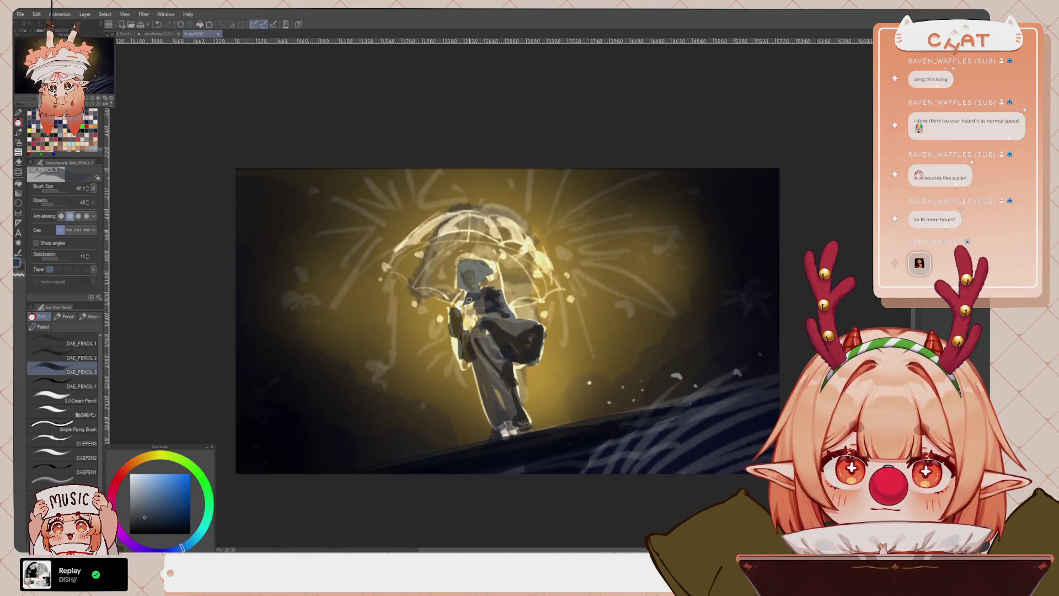
left_click_drag(468, 299, 494, 317)
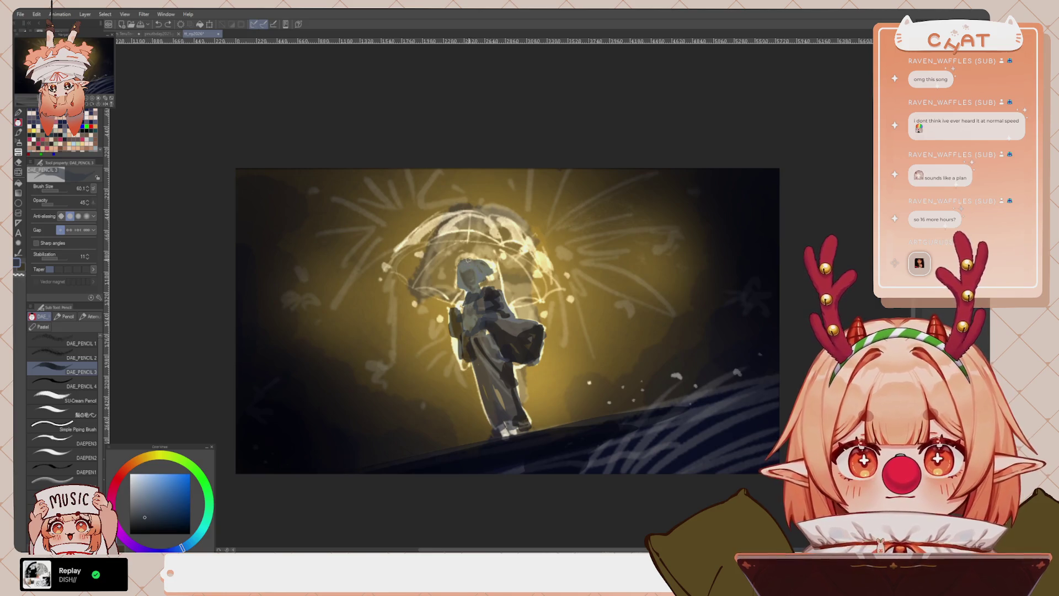
key("ctrl+z")
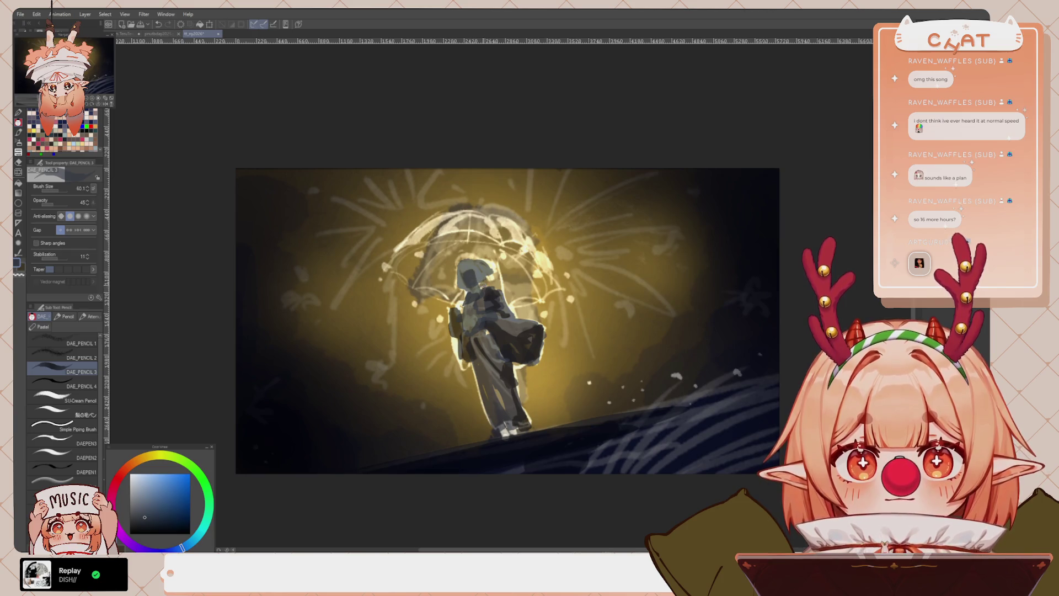
left_click_drag(471, 313, 478, 318)
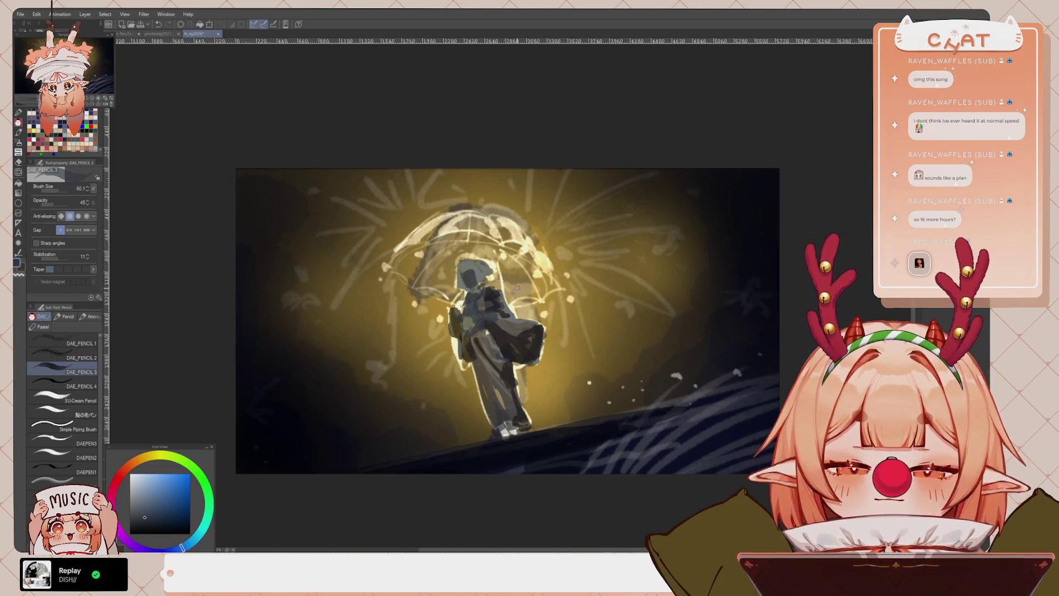
left_click_drag(500, 378, 503, 407)
left_click_drag(480, 358, 510, 415)
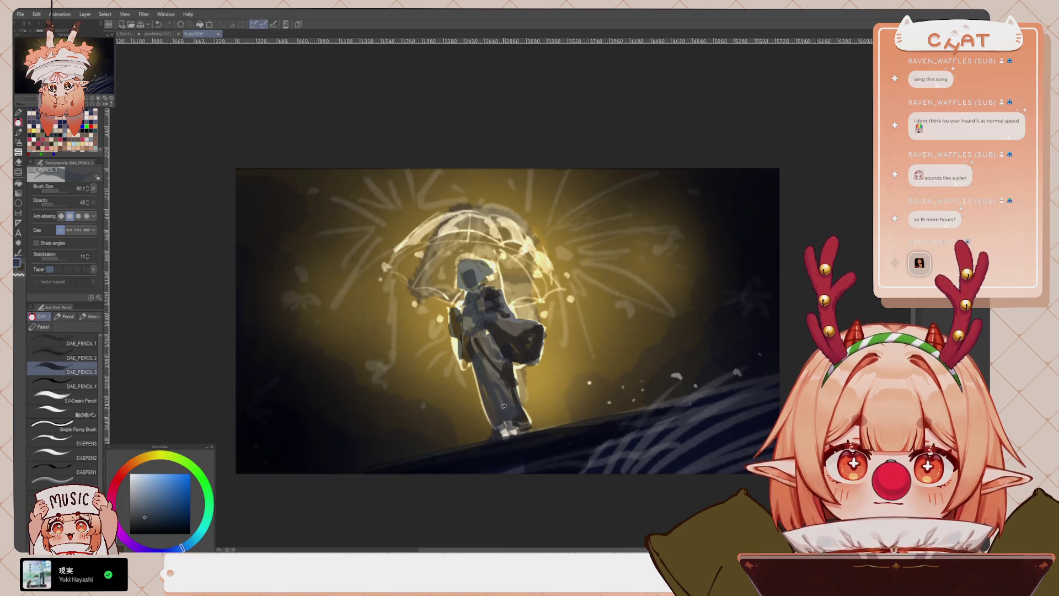
Add dark blue shading along the figure's lower side
left_click(521, 350, "alt")
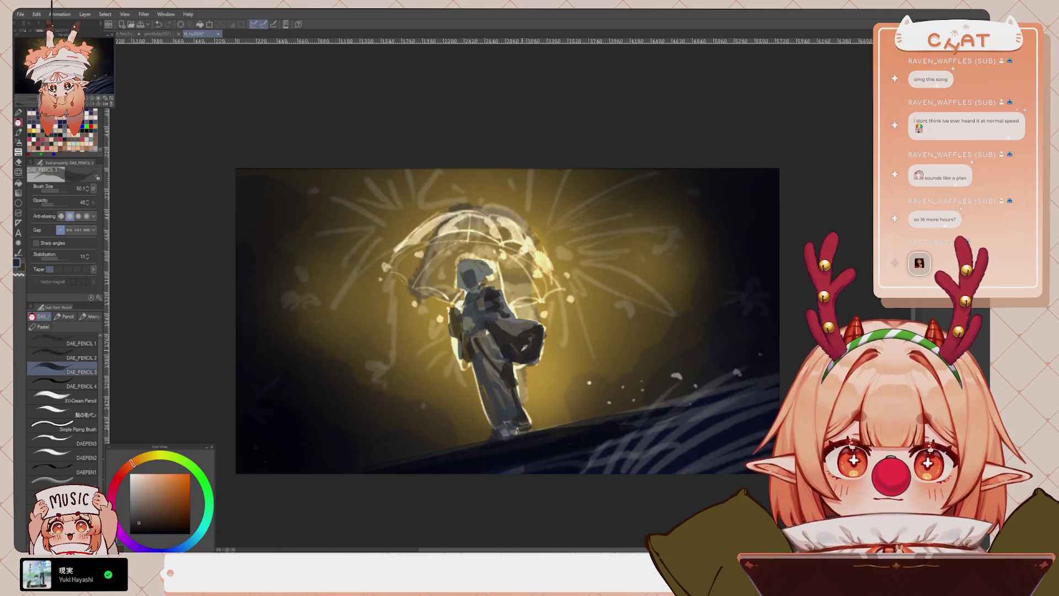
key("x")
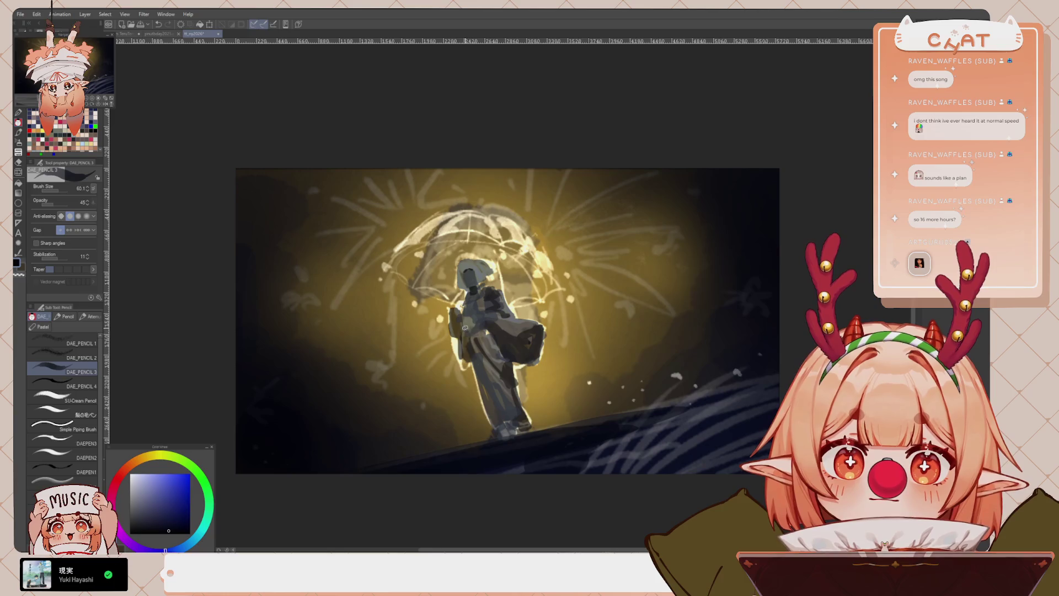
left_click_drag(465, 327, 469, 360)
key("ctrl+z")
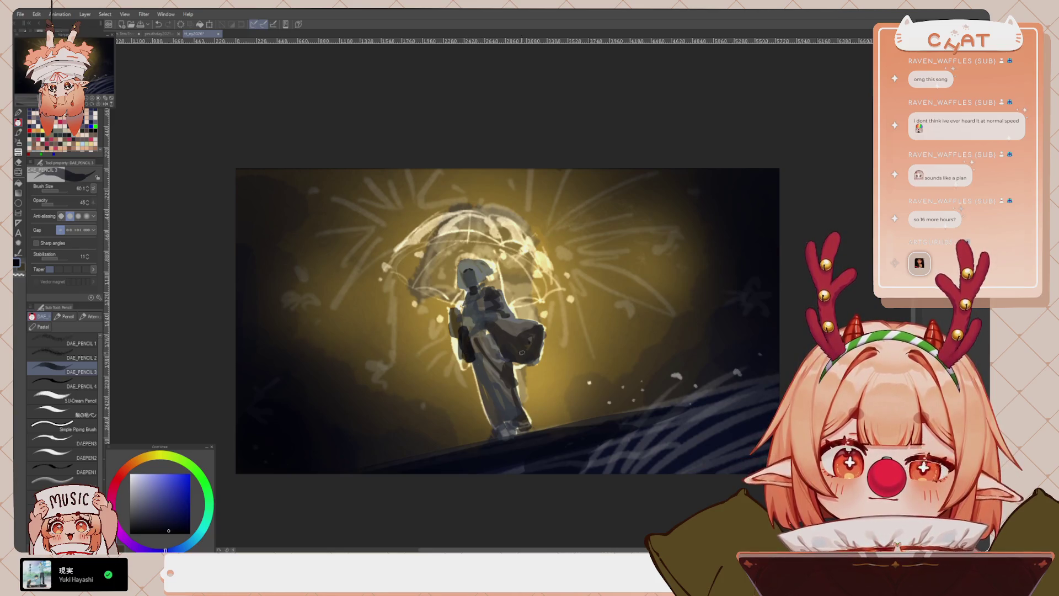
left_click_drag(506, 362, 511, 391)
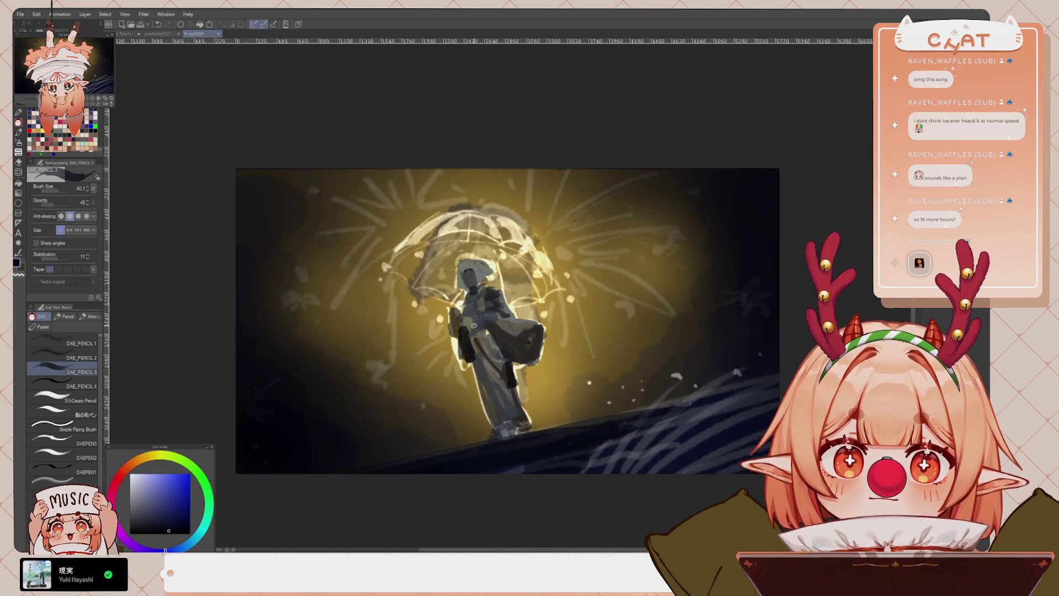
Brush soft dark-gold light over the umbrella's left side with a much larger brush
left_click_drag(61, 204, 72, 190)
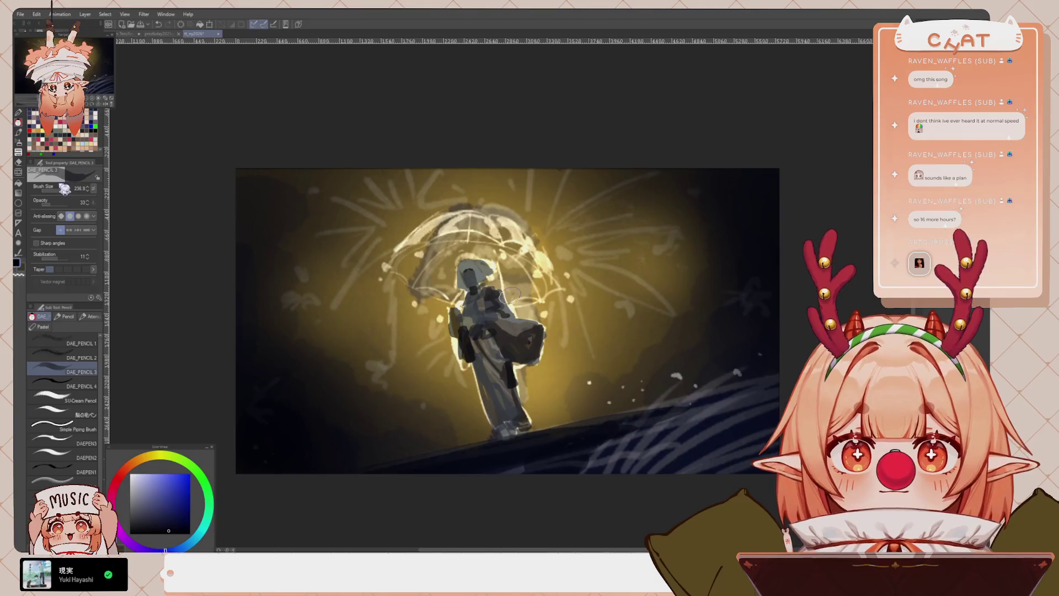
left_click(415, 310, "alt")
mouse_move(422, 298)
left_mouse_down()
mouse_move(411, 257)
mouse_move(419, 259)
left_mouse_up()
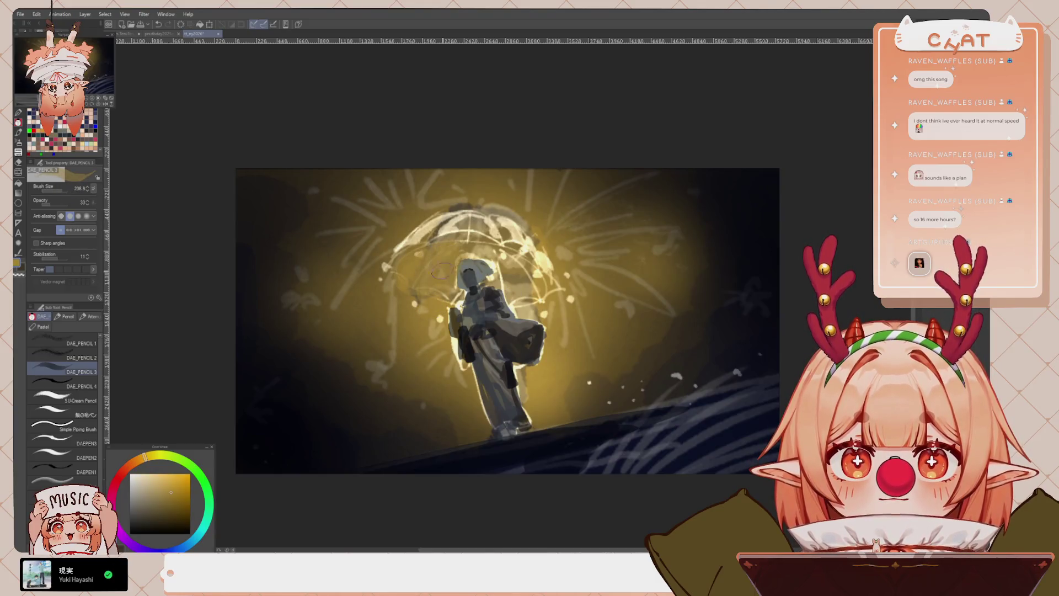
mouse_move(411, 298)
left_mouse_down()
mouse_move(434, 274)
mouse_move(540, 301)
mouse_move(535, 312)
left_mouse_up()
left_click_drag(452, 231, 471, 230)
left_click_drag(444, 320, 455, 303)
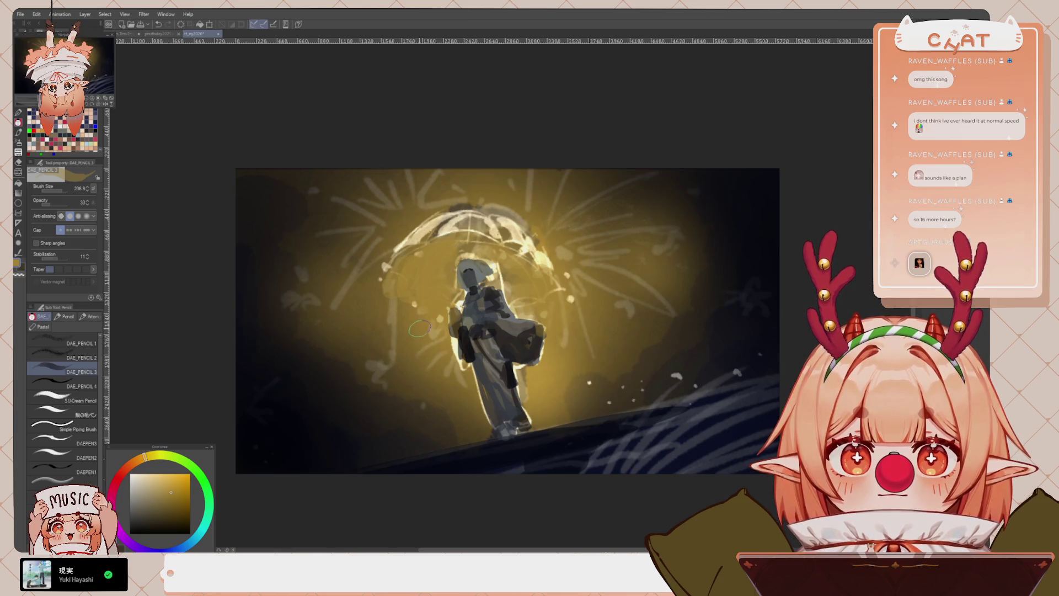
Add darker gold beside the figure and brighter gold highlights on the umbrella top
left_click(407, 278, "alt")
left_click_drag(422, 302, 435, 325)
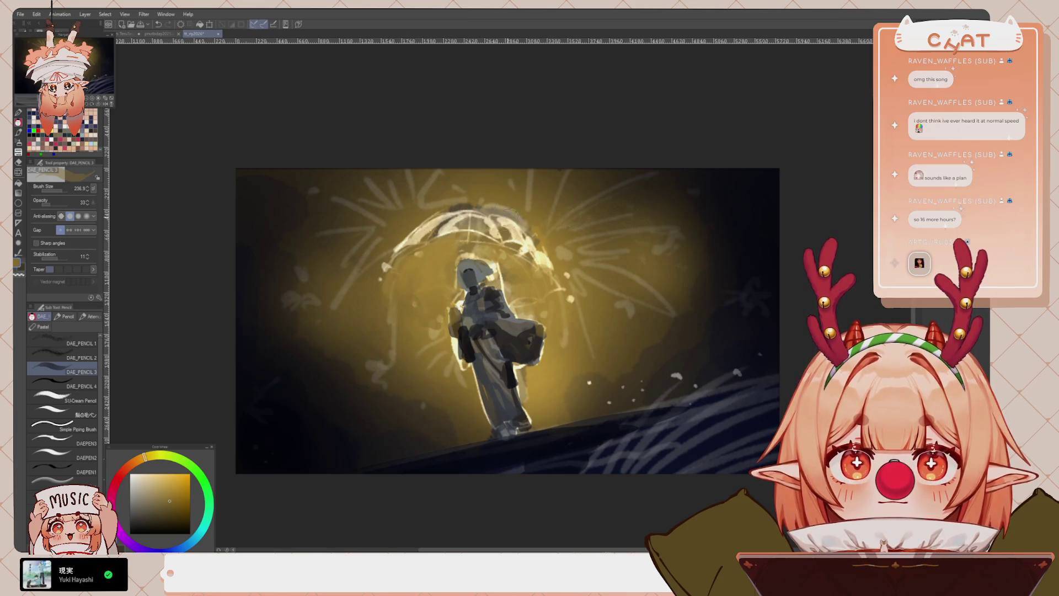
left_click(466, 234, "alt")
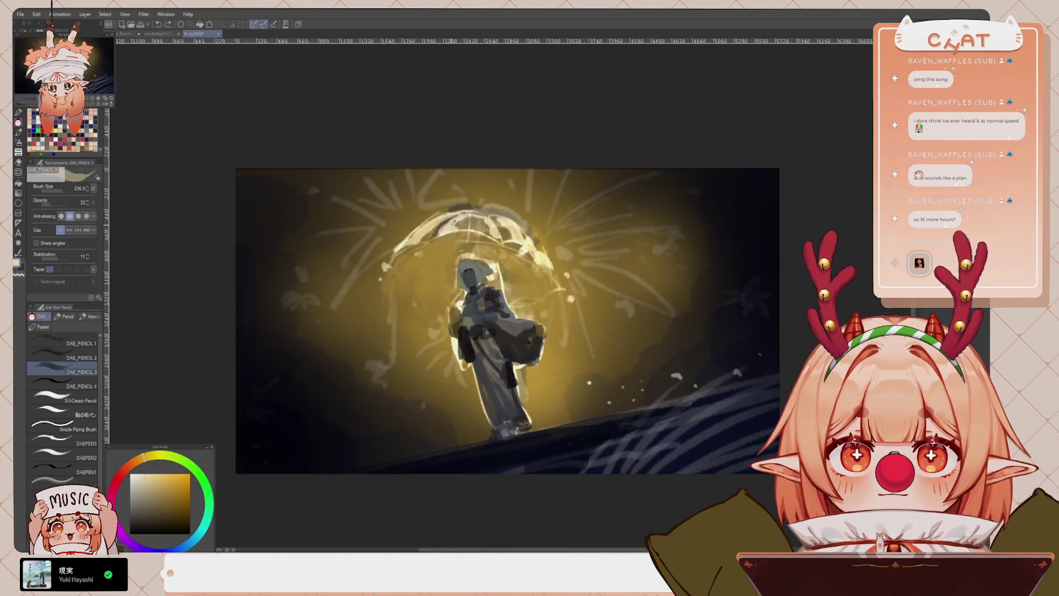
left_click_drag(462, 222, 453, 231)
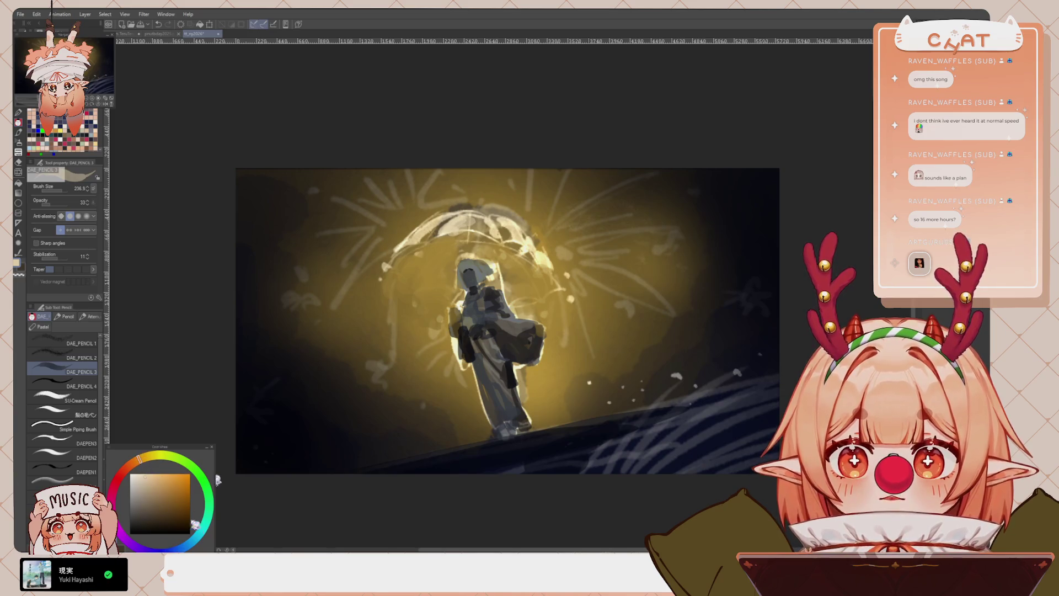
left_click(171, 514)
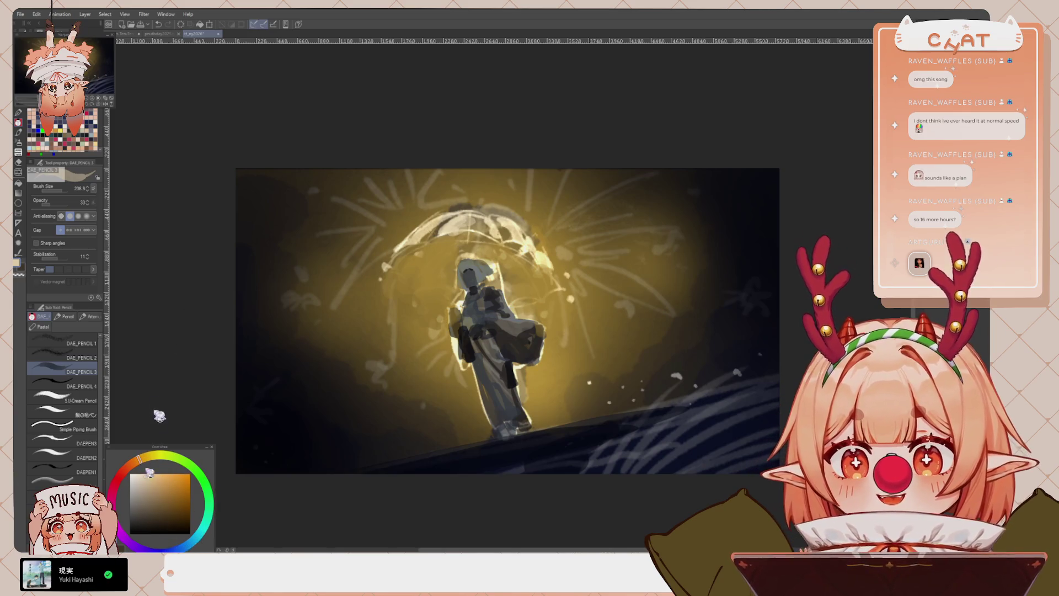
key("x")
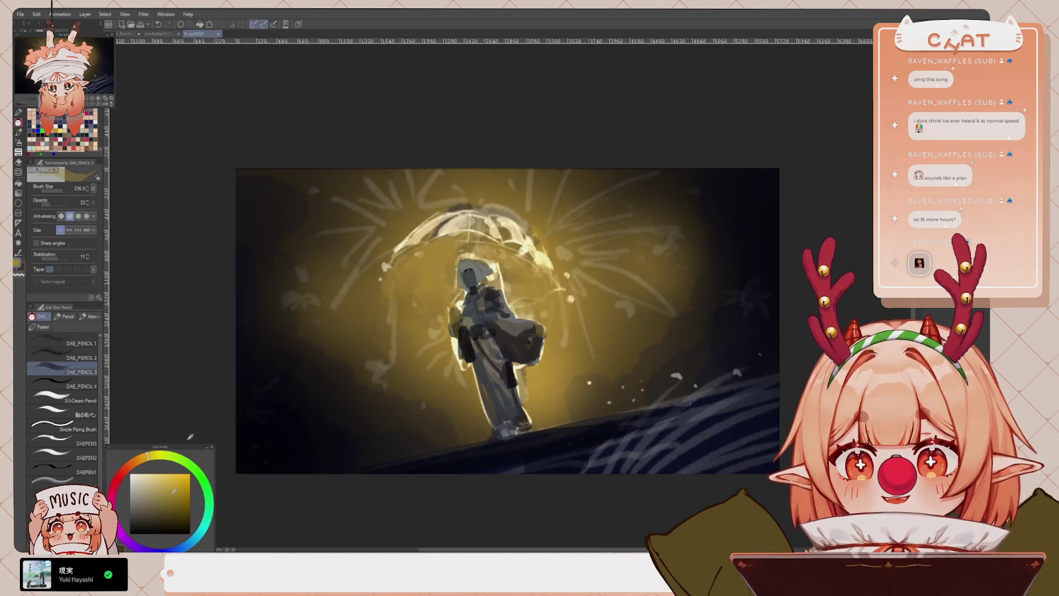
key("x")
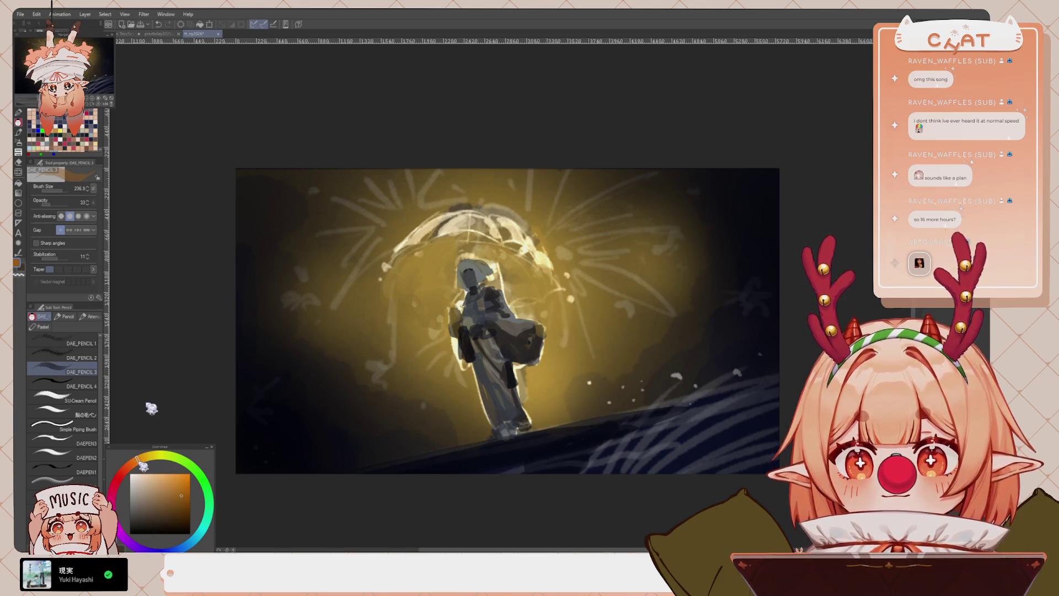
key("x")
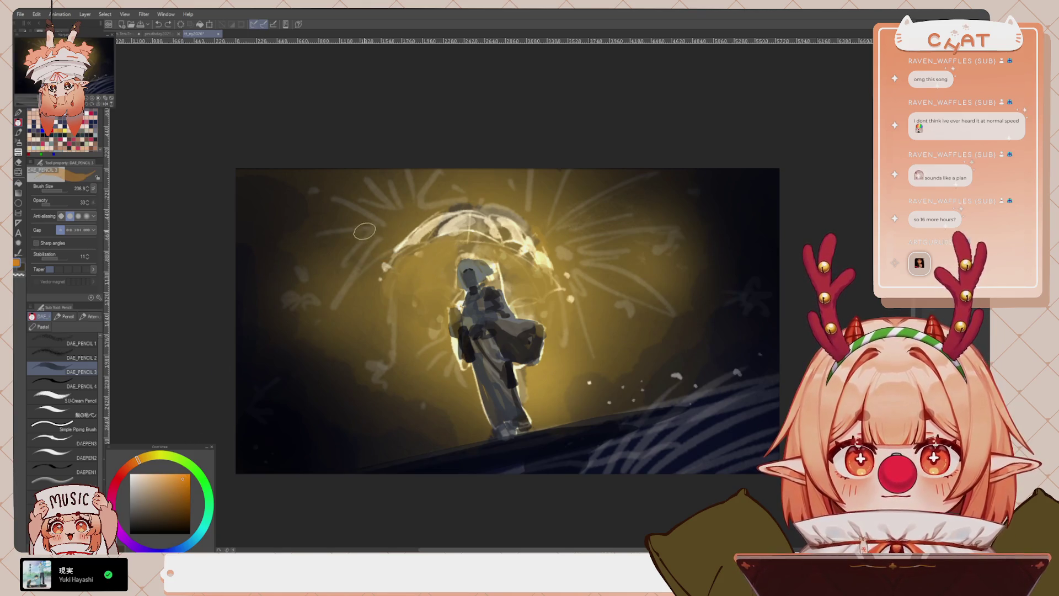
Paint orange and red firework streaks and dabs around the umbrella
mouse_move(372, 186)
left_mouse_down()
mouse_move(402, 226)
mouse_move(362, 215)
mouse_move(390, 247)
mouse_move(422, 214)
mouse_move(435, 222)
mouse_move(327, 234)
left_mouse_up()
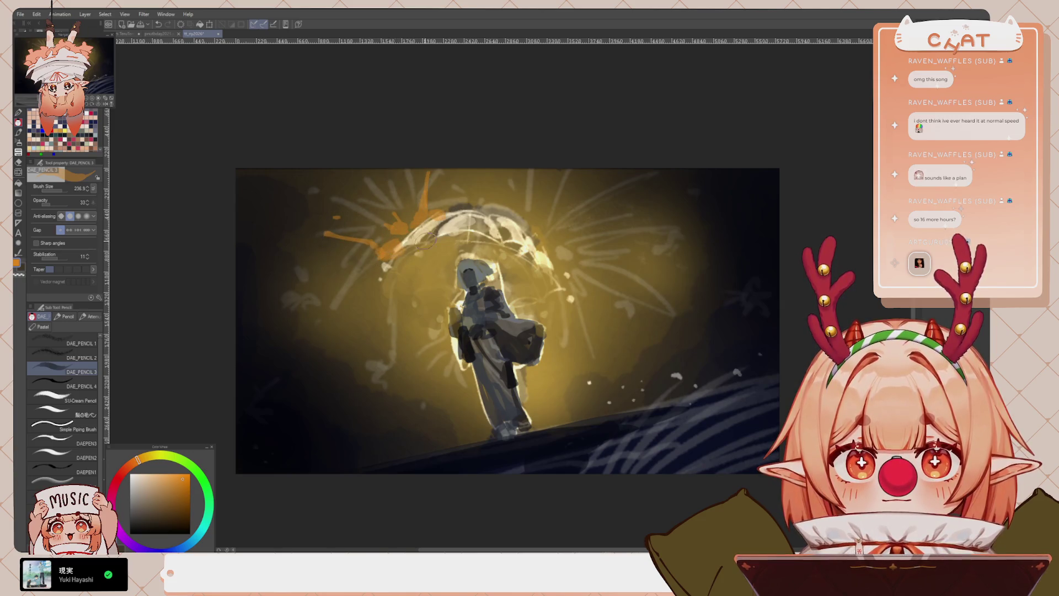
left_click_drag(547, 242, 585, 182)
left_click(132, 468)
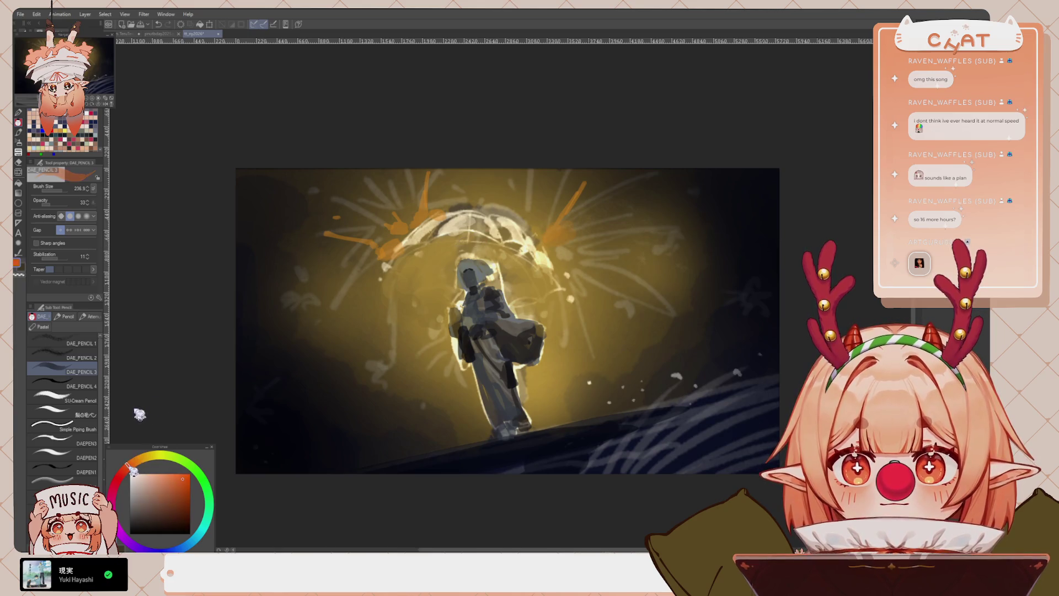
left_click(124, 469)
mouse_move(553, 185)
left_mouse_down()
mouse_move(542, 224)
mouse_move(562, 242)
mouse_move(634, 249)
left_mouse_up()
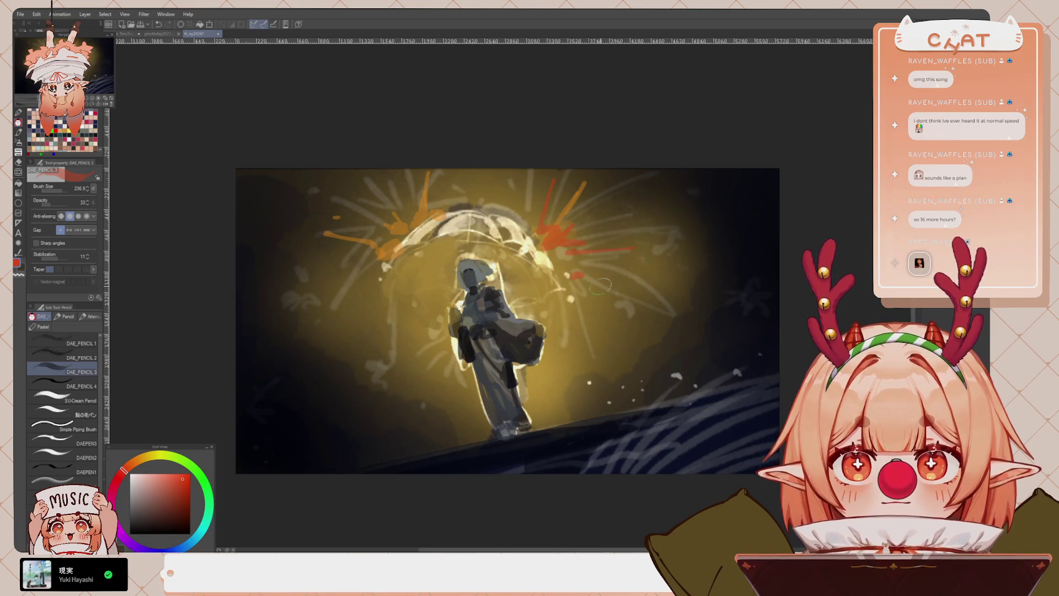
left_click_drag(576, 276, 599, 290)
left_click(637, 275)
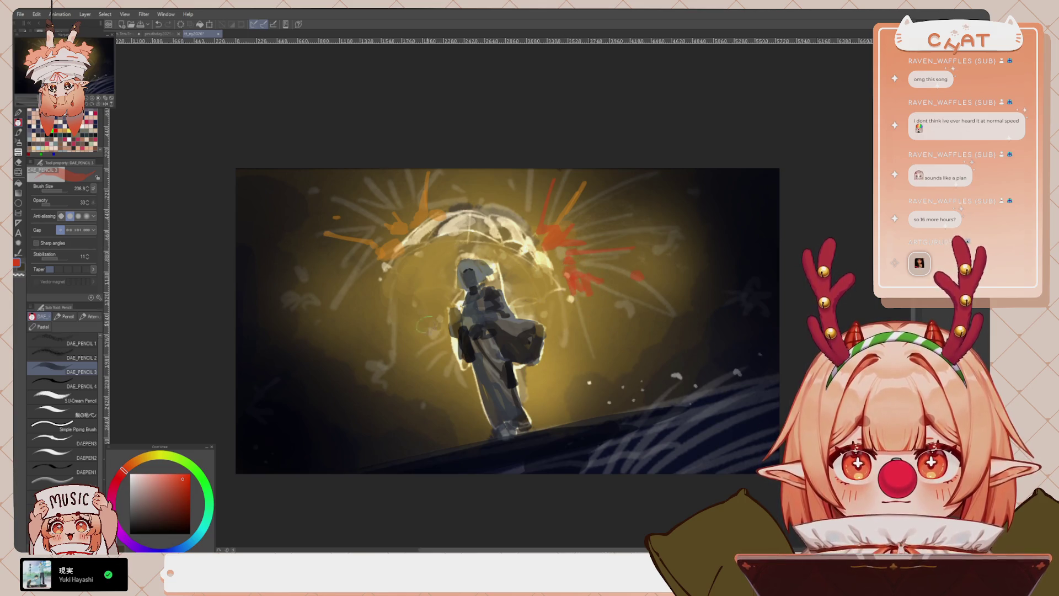
left_click(393, 316)
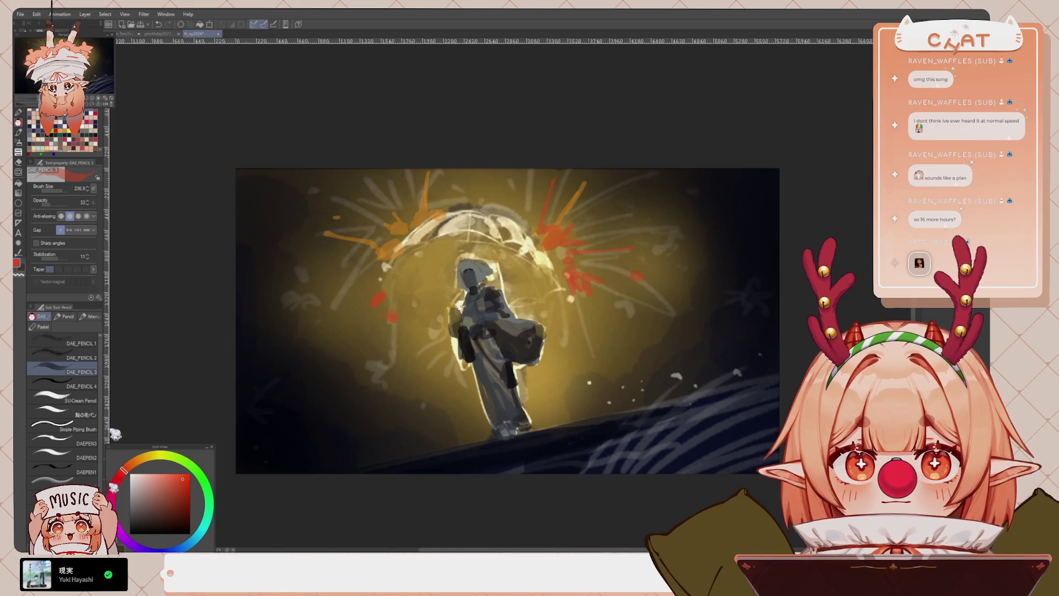
Paint magenta streaks and blobs left of the figure, near the umbrella top and right
left_click(158, 549)
left_click_drag(145, 549, 121, 534)
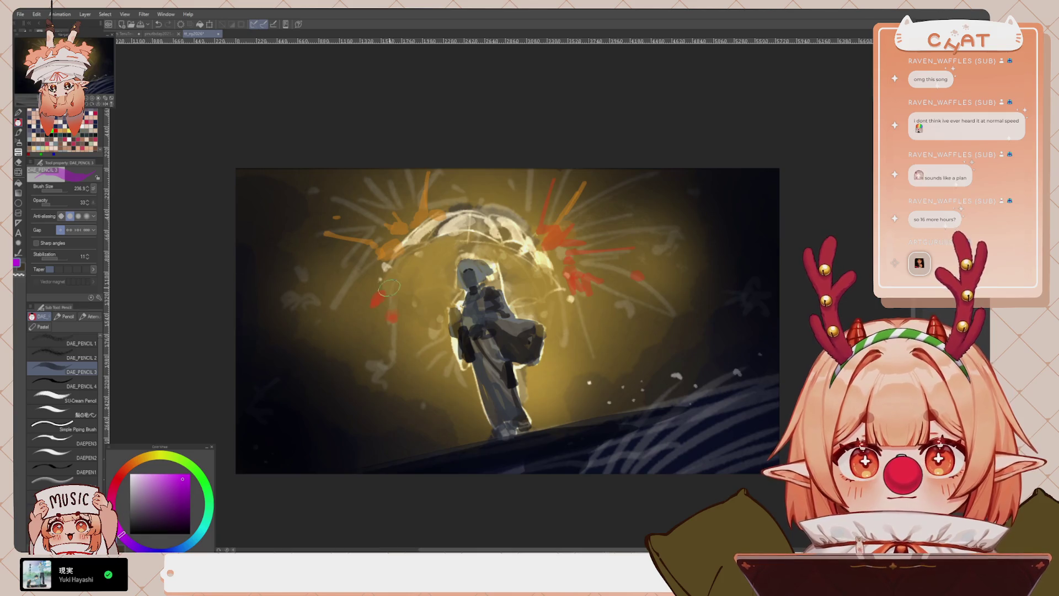
mouse_move(386, 293)
left_mouse_down()
mouse_move(359, 303)
mouse_move(345, 258)
left_mouse_up()
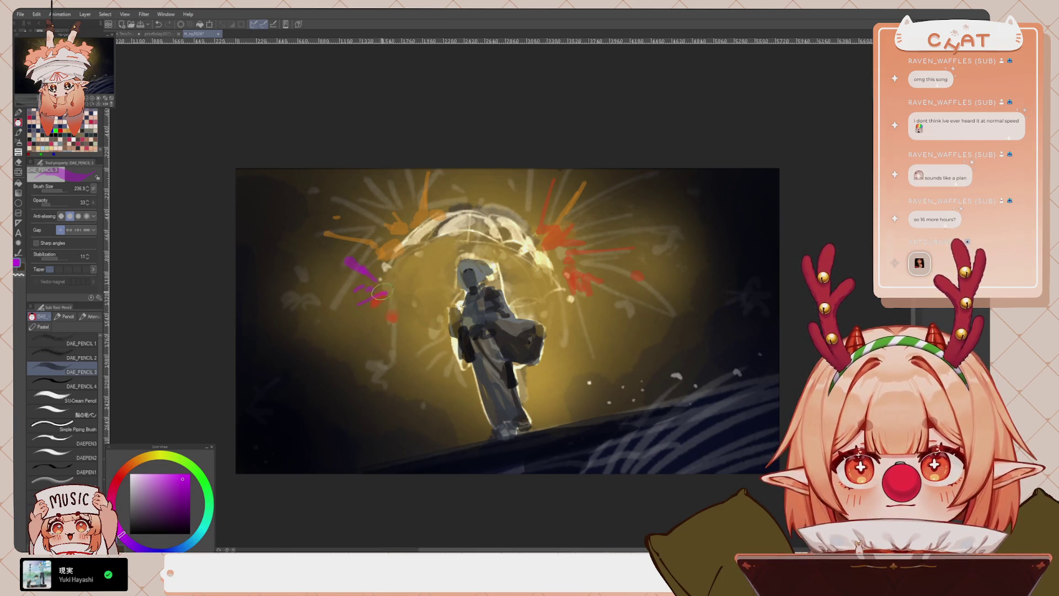
left_click_drag(530, 189, 528, 211)
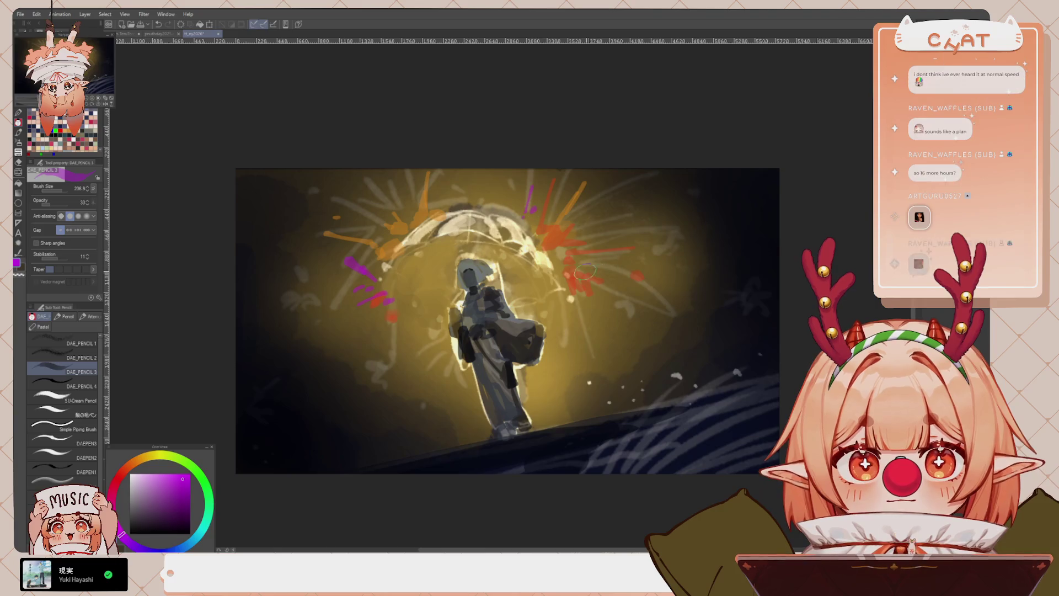
mouse_move(582, 264)
left_mouse_down()
mouse_move(591, 271)
mouse_move(579, 298)
mouse_move(567, 287)
left_mouse_up()
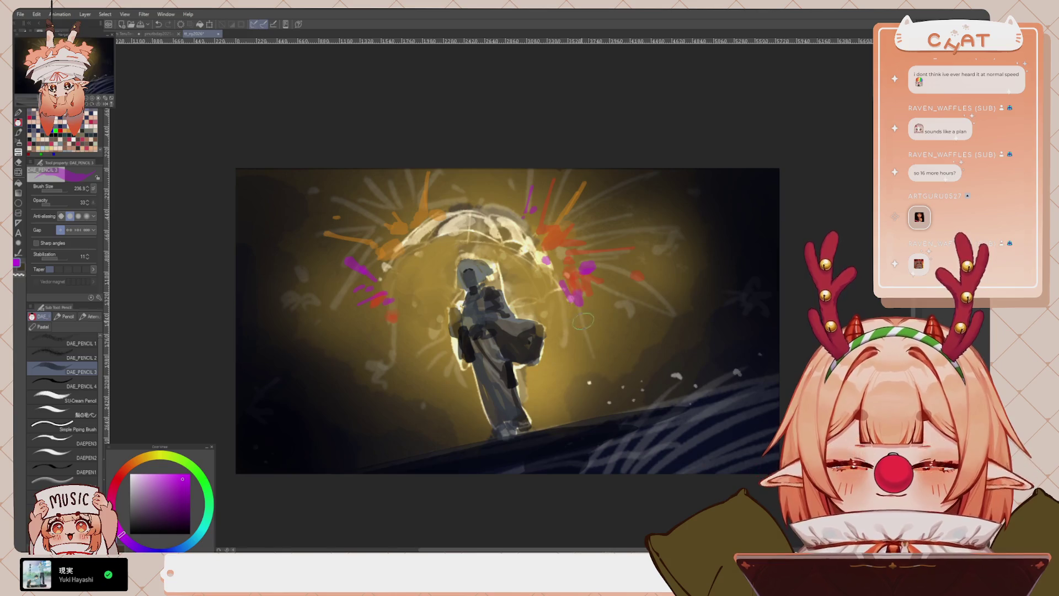
Add small magenta splashes beside the umbrella, resizing the brush between about 52 and 110
left_click_drag(61, 190, 55, 190)
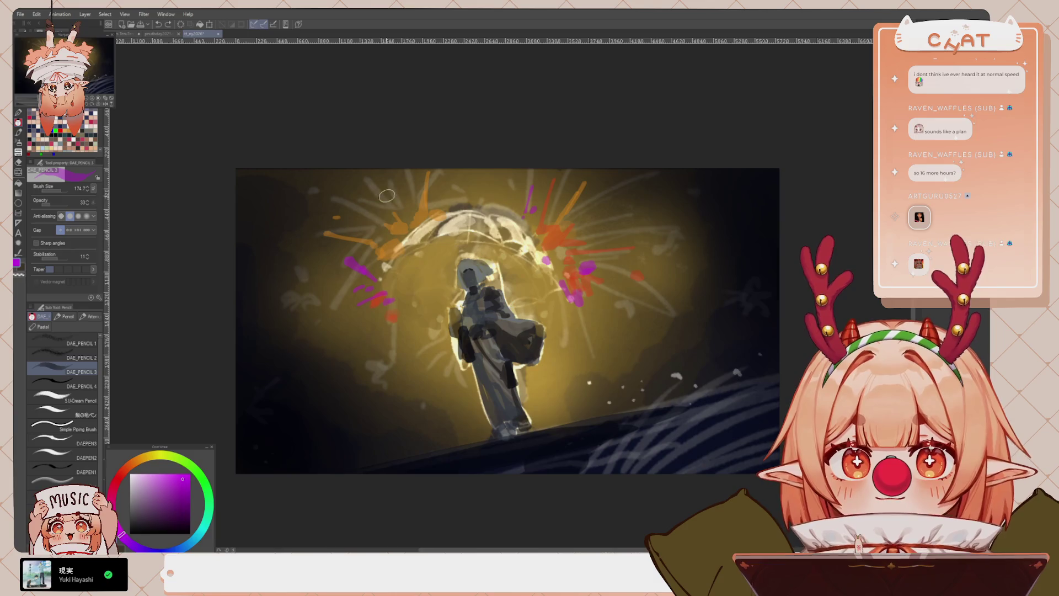
left_click_drag(392, 241, 401, 236)
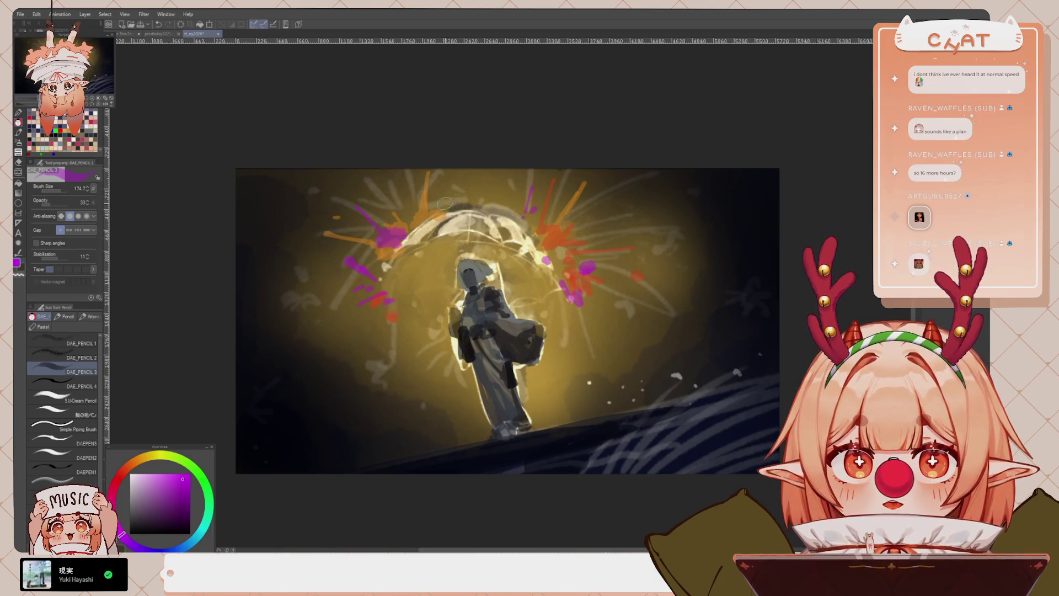
left_click_drag(445, 206, 447, 187)
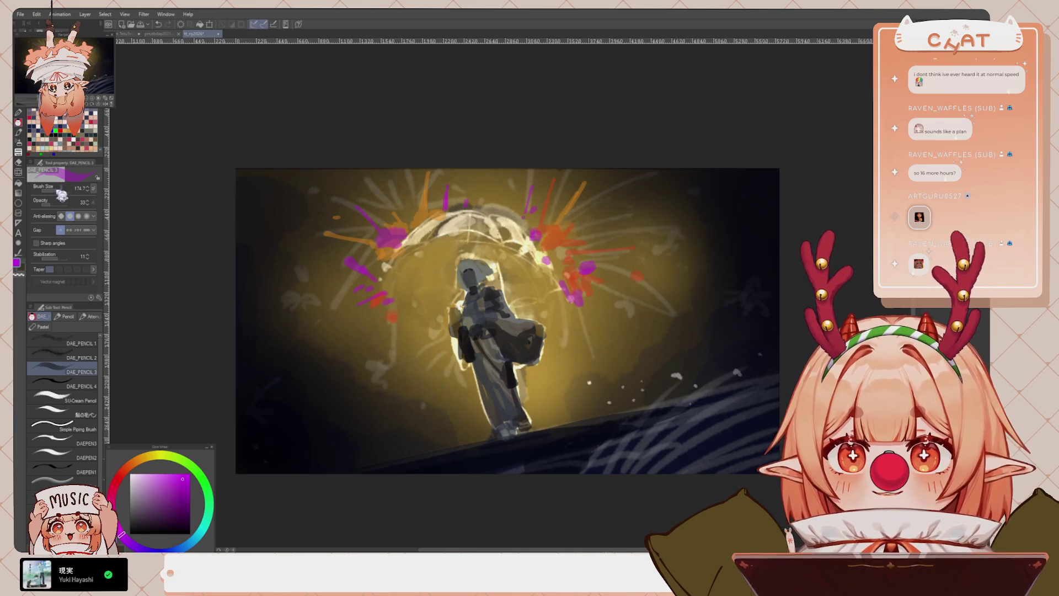
left_click_drag(64, 190, 62, 186)
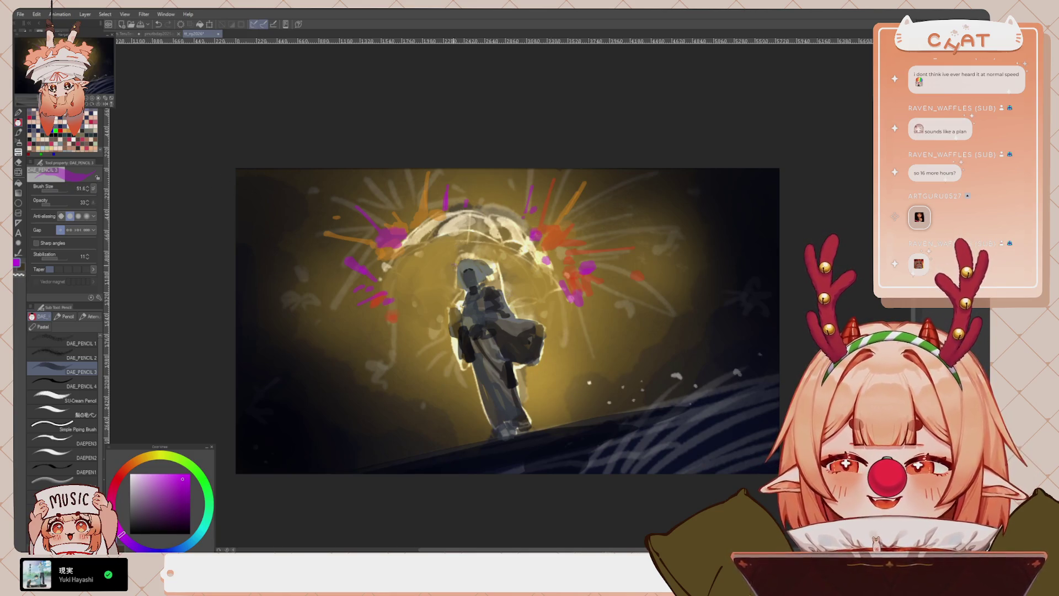
left_click_drag(403, 314, 399, 317)
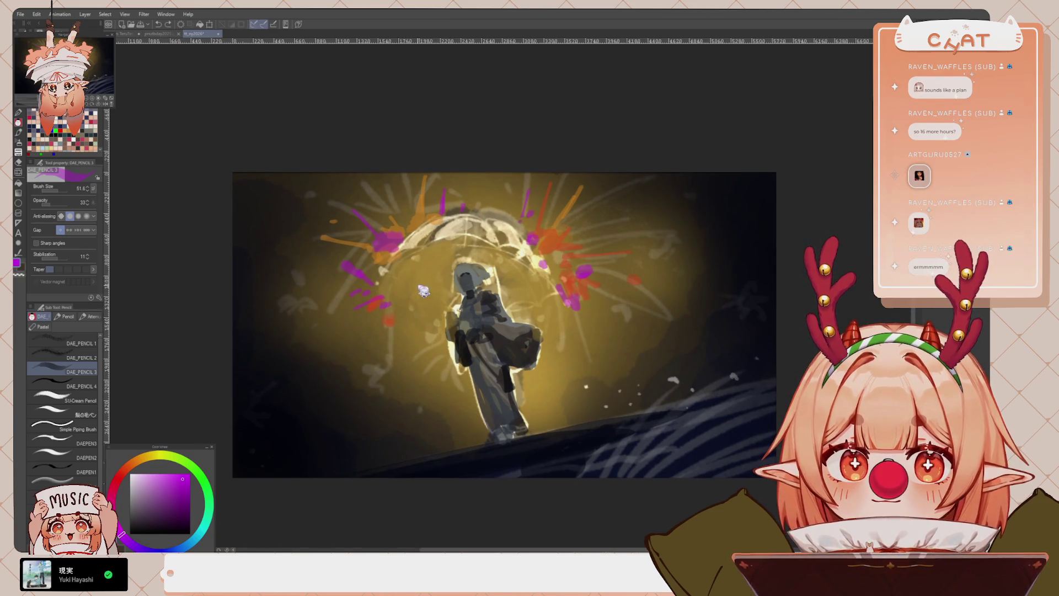
left_click(65, 193)
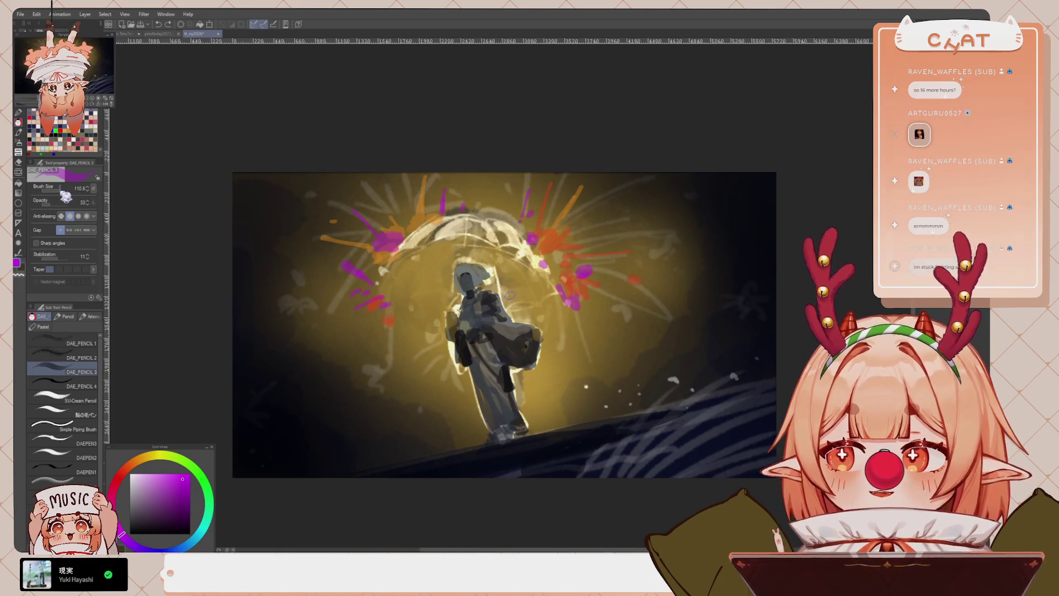
Paint the umbrella golden yellow at opacity 59, brightening its left part and right edge
key("x")
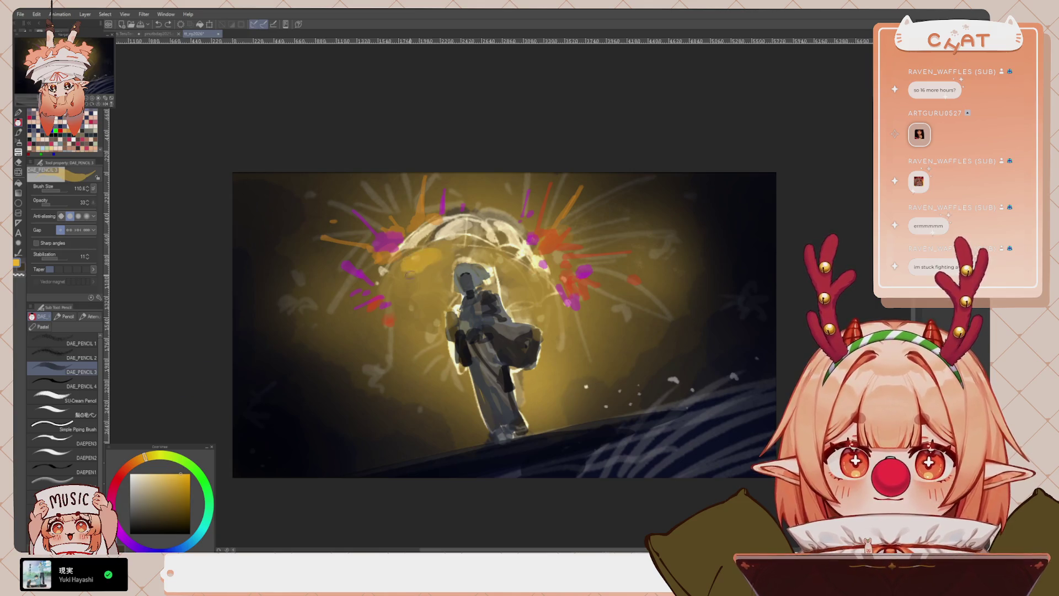
mouse_move(420, 267)
left_mouse_down()
mouse_move(406, 253)
mouse_move(416, 284)
mouse_move(444, 290)
mouse_move(411, 263)
mouse_move(433, 251)
mouse_move(458, 271)
mouse_move(469, 251)
mouse_move(502, 258)
mouse_move(546, 298)
left_mouse_up()
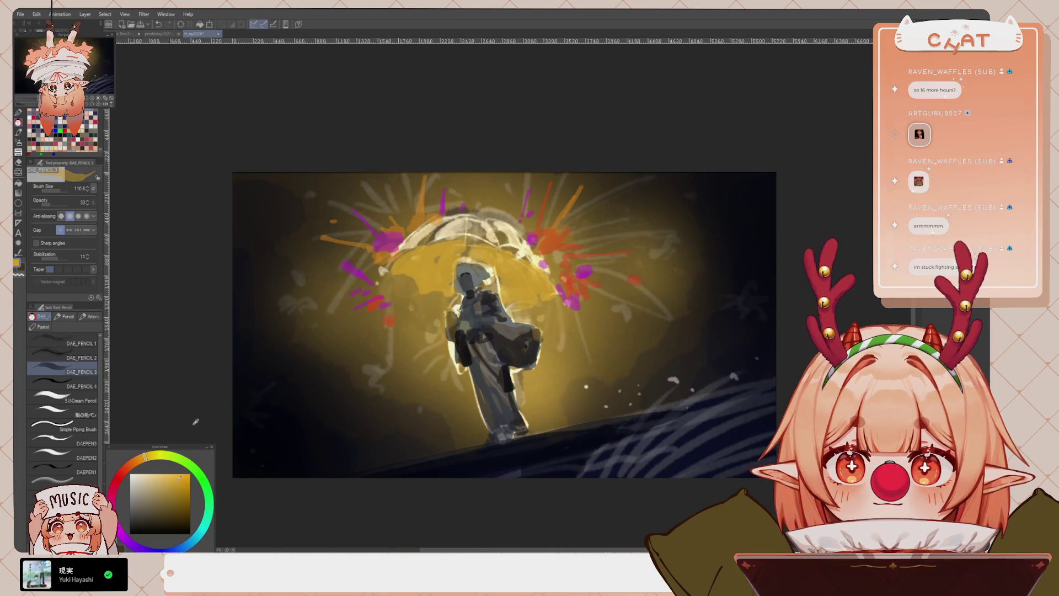
left_click_drag(55, 203, 68, 203)
mouse_move(441, 251)
left_mouse_down()
mouse_move(414, 259)
mouse_move(436, 281)
mouse_move(438, 263)
mouse_move(393, 263)
left_mouse_up()
key("ctrl+z")
left_click_drag(431, 267, 413, 256)
left_click_drag(513, 265, 538, 293)
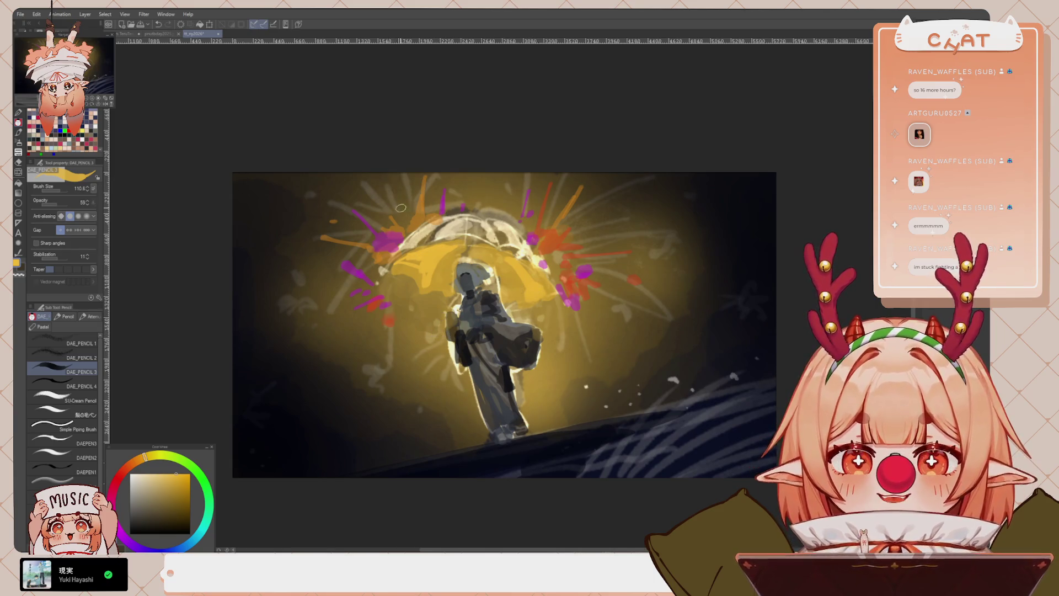
Paint over the magenta and orange splashes around the umbrella with the pencil at about 237
key("b")
key("p")
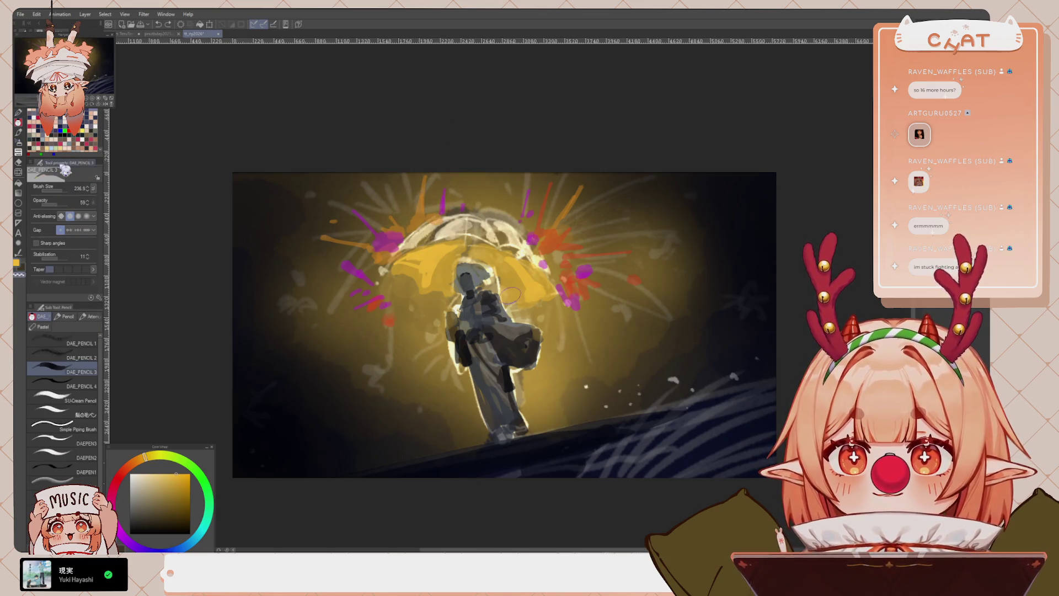
left_click_drag(62, 190, 68, 190)
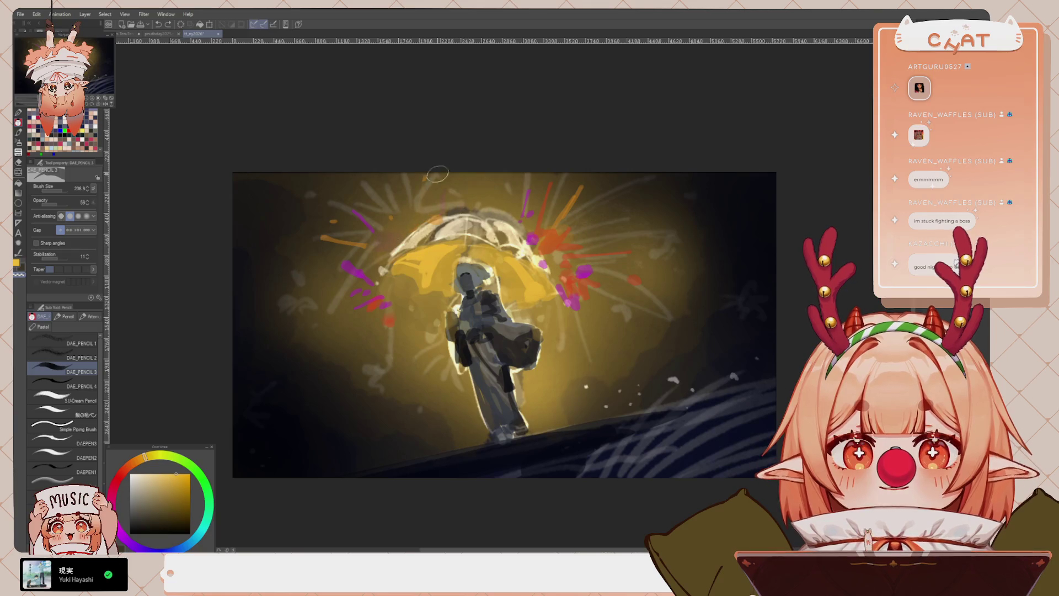
mouse_move(365, 214)
left_mouse_down()
mouse_move(323, 238)
mouse_move(400, 307)
left_mouse_up()
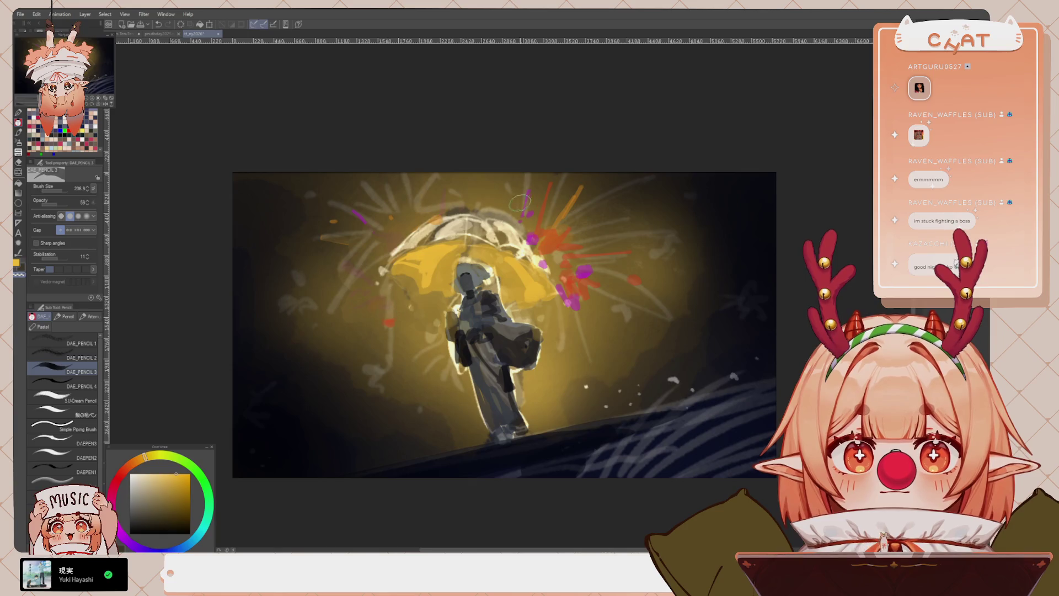
mouse_move(520, 203)
left_mouse_down()
mouse_move(531, 215)
mouse_move(546, 199)
mouse_move(585, 215)
mouse_move(574, 289)
mouse_move(634, 274)
mouse_move(619, 249)
left_mouse_up()
Add pale beige highlights along the umbrella top with a size-52 brush
left_click(422, 235, "alt")
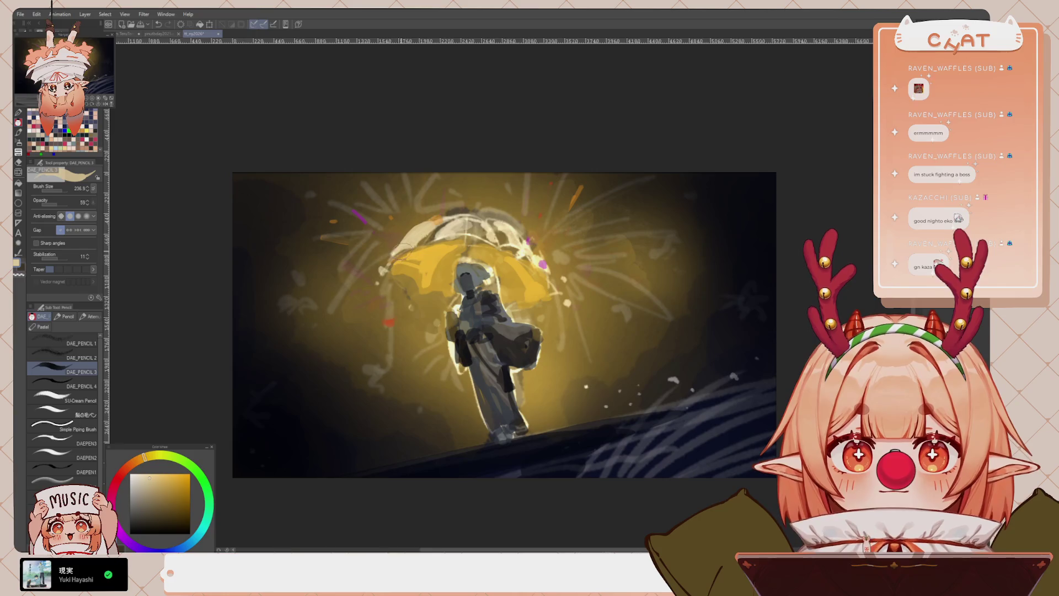
left_click_drag(66, 191, 58, 191)
left_click_drag(463, 229, 488, 211)
mouse_move(145, 456)
left_mouse_down()
mouse_move(156, 406)
mouse_move(135, 407)
left_mouse_up()
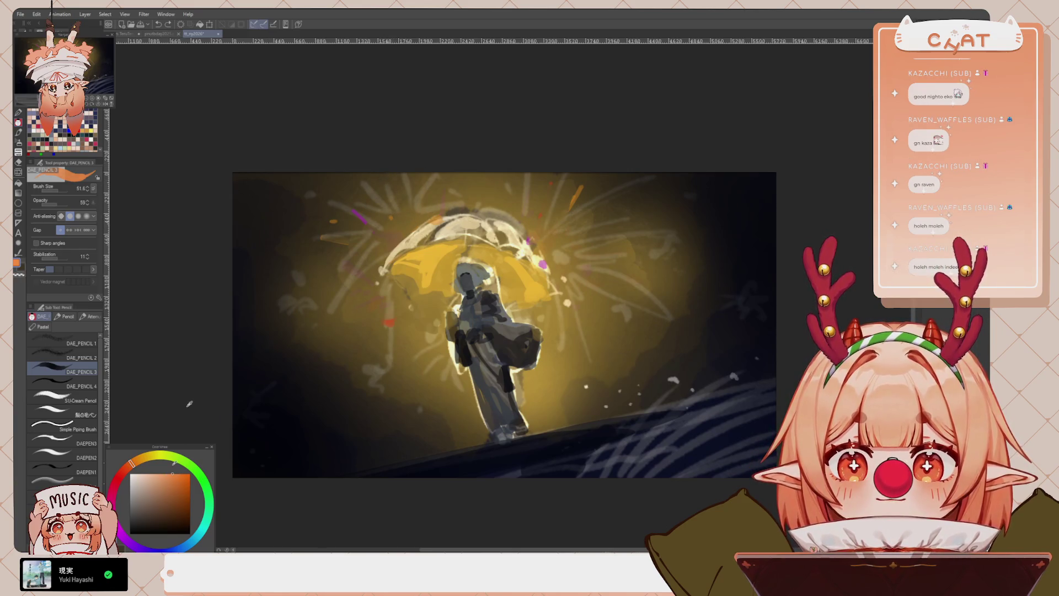
Brush dark grey-blue strokes along the umbrella's top edge and upper right
left_click(185, 547)
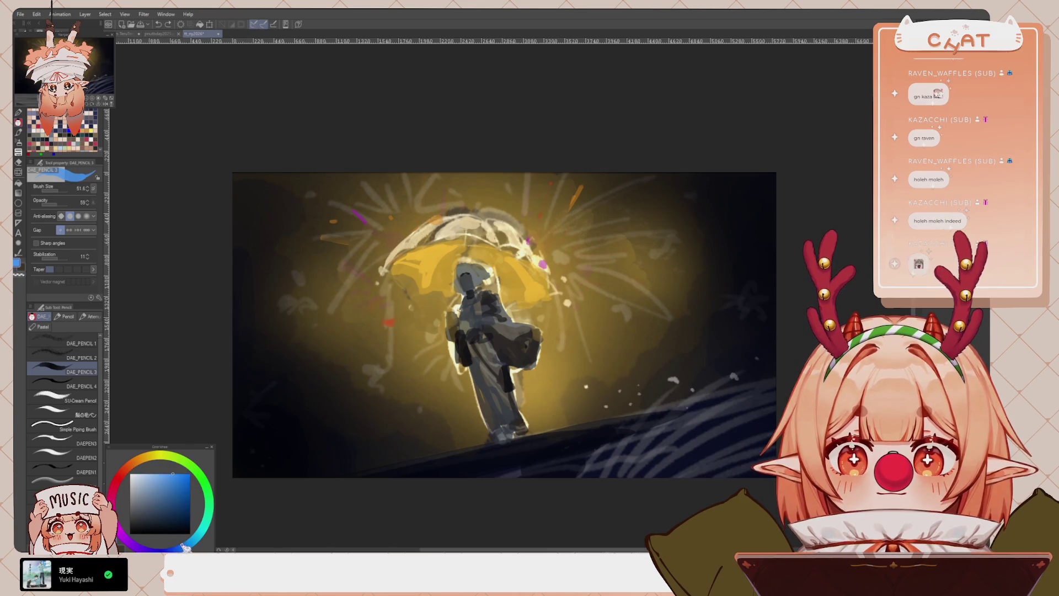
left_click(150, 495)
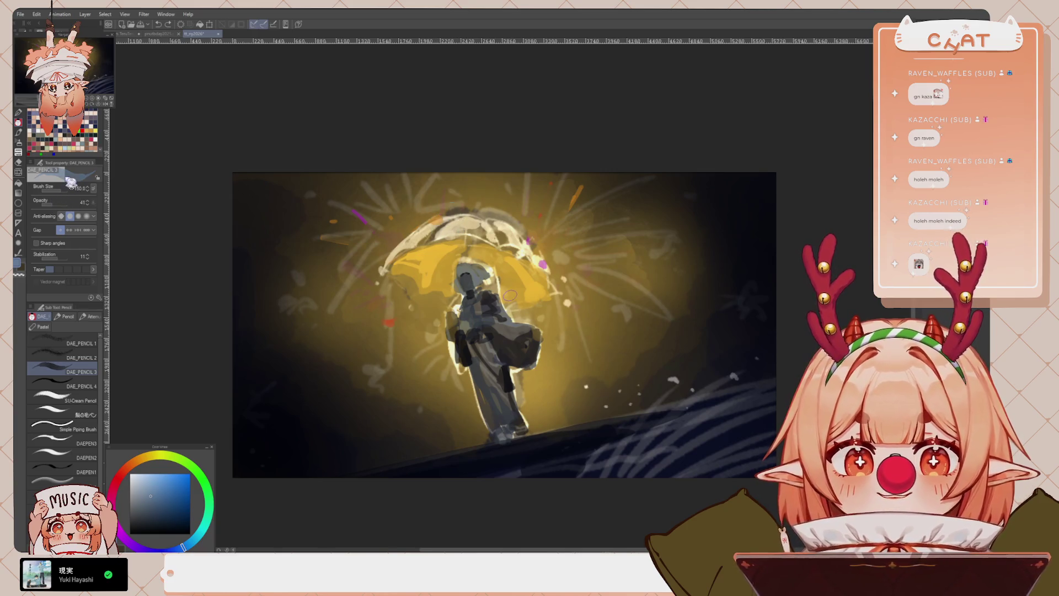
key("ctrl+z")
left_click(159, 507)
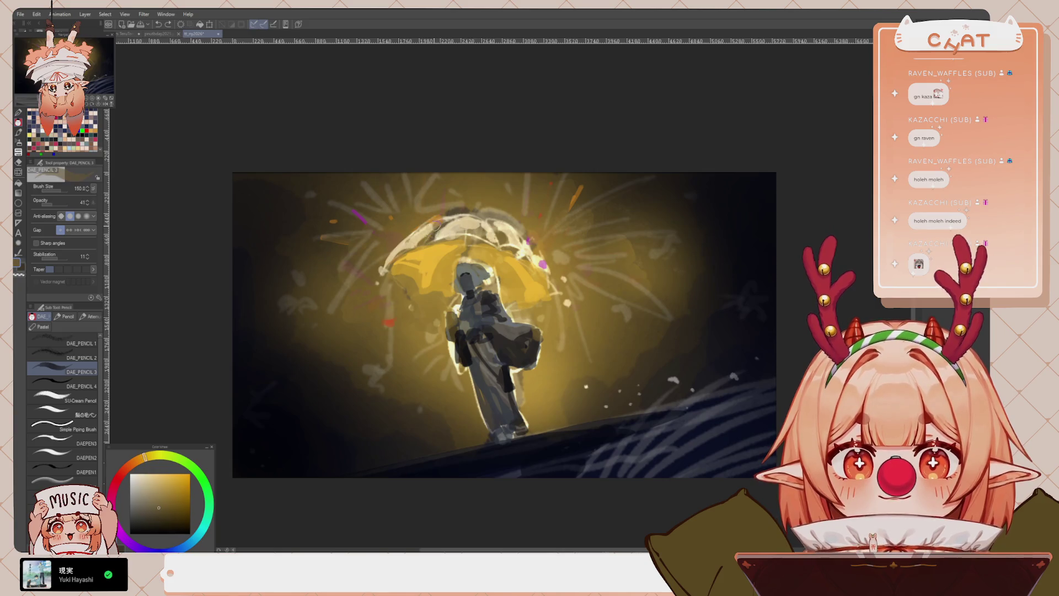
mouse_move(397, 248)
left_mouse_down()
mouse_move(463, 223)
mouse_move(490, 229)
mouse_move(545, 275)
left_mouse_up()
mouse_move(402, 248)
left_mouse_down()
mouse_move(450, 224)
mouse_move(528, 239)
mouse_move(549, 265)
left_mouse_up()
left_click_drag(499, 223, 551, 278)
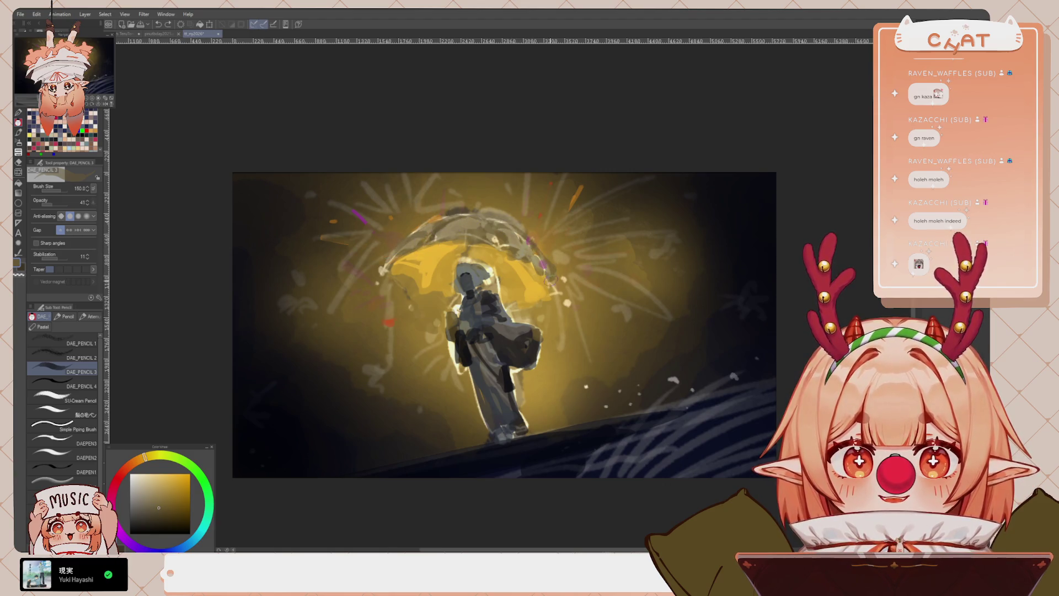
key("ctrl+z")
left_click_drag(505, 226, 552, 282)
key("ctrl+z")
Undo the dark overpaint, set the brush to 70, and try yellow and dark teal-blue colours
mouse_move(62, 191)
left_mouse_down()
mouse_move(45, 191)
mouse_move(55, 192)
left_mouse_up()
key("ctrl+z")
left_click(442, 257, "alt")
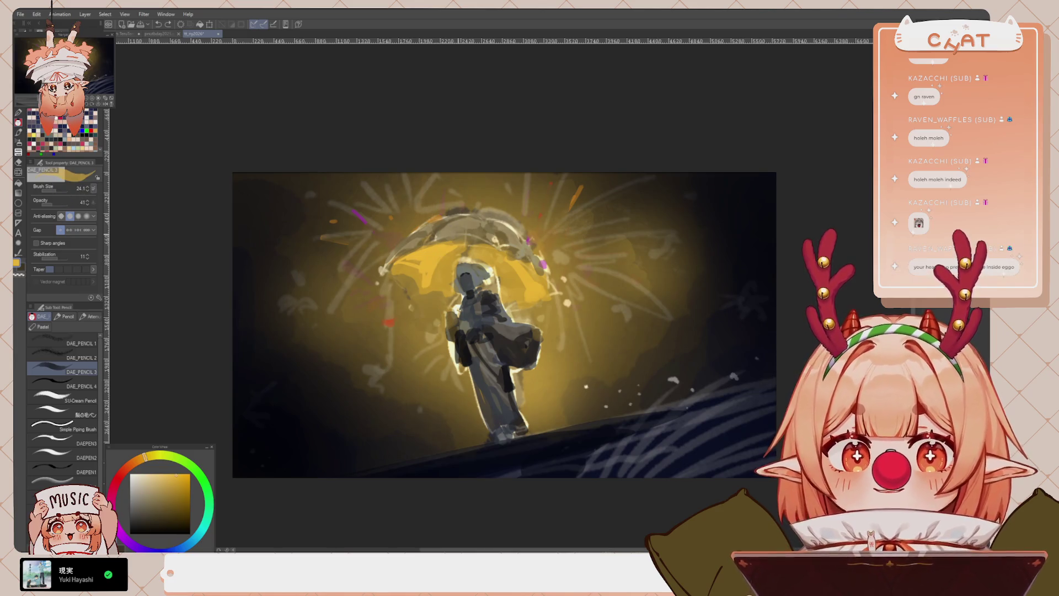
left_click_drag(74, 192, 62, 190)
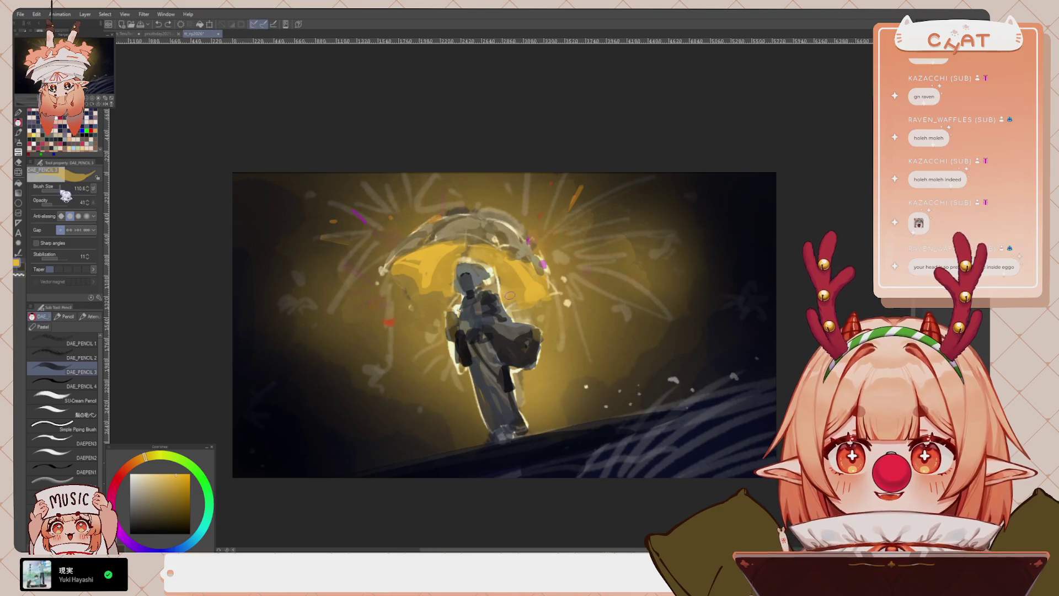
key("ctrl+z")
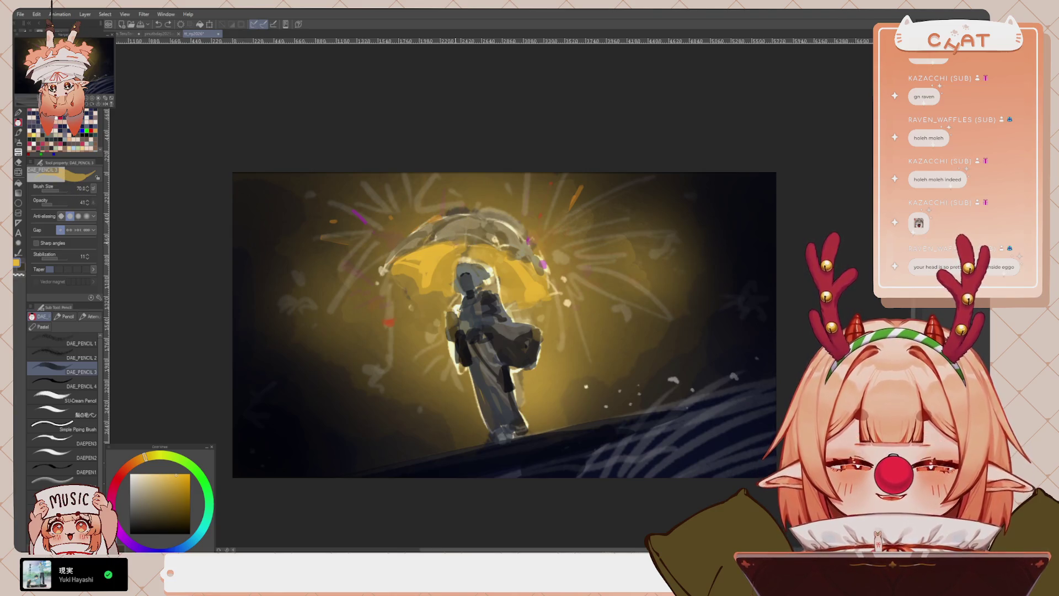
left_click(418, 273, "alt")
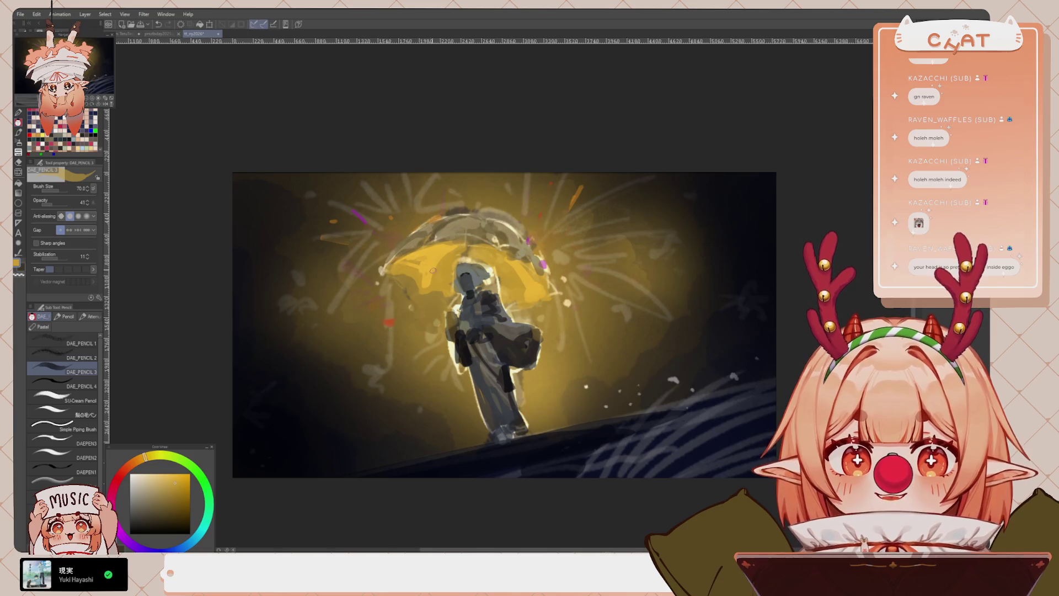
left_click(472, 305, "alt")
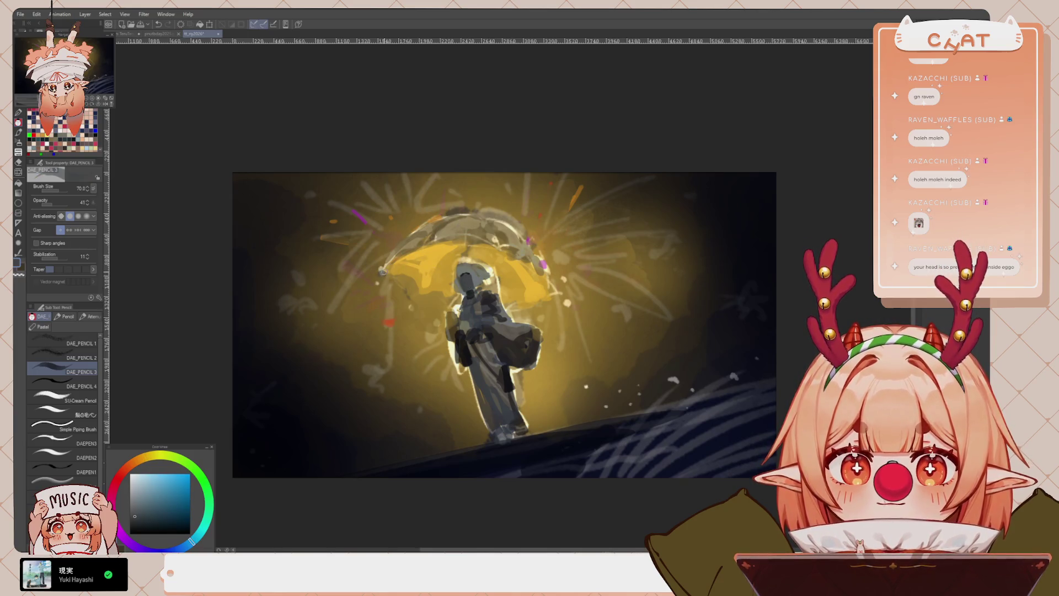
left_click(433, 287, "alt")
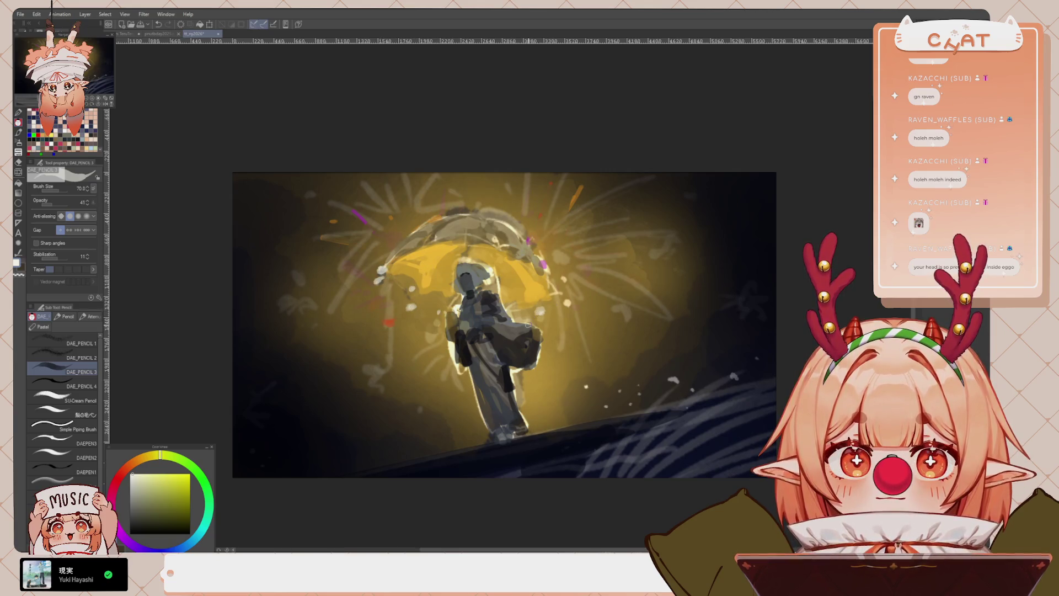
left_click(465, 274, "alt")
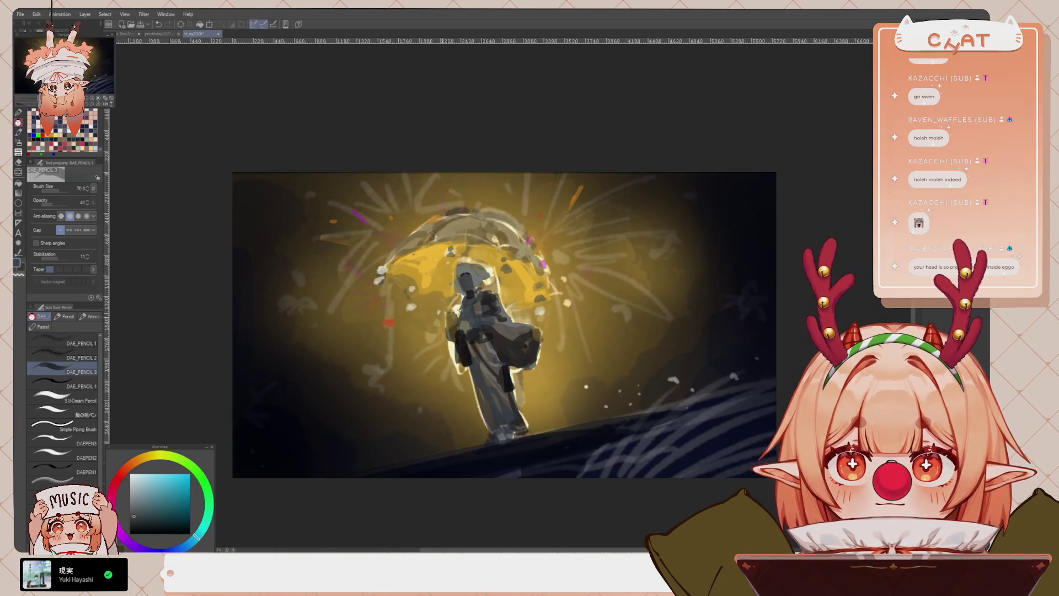
Sample the ground's dark blue and paint over the lower-right slope with a brush of about 95
scroll(477, 325, "down", 3)
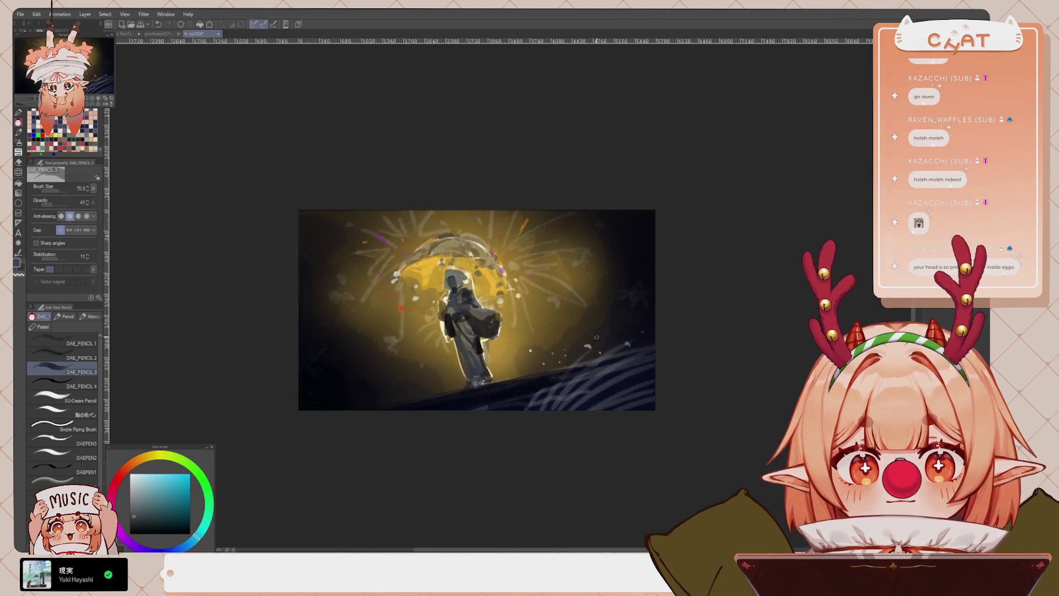
left_click(169, 548)
left_click(546, 399, "alt")
left_click_drag(480, 395, 595, 389)
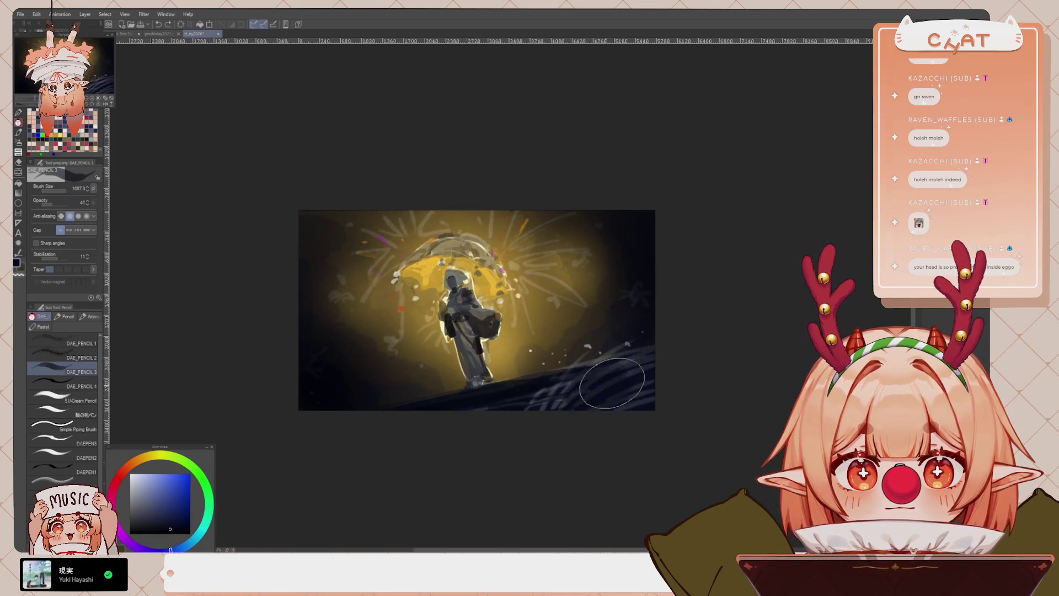
key("bracketleft")
key("bracketleft")
key("bracketleft")
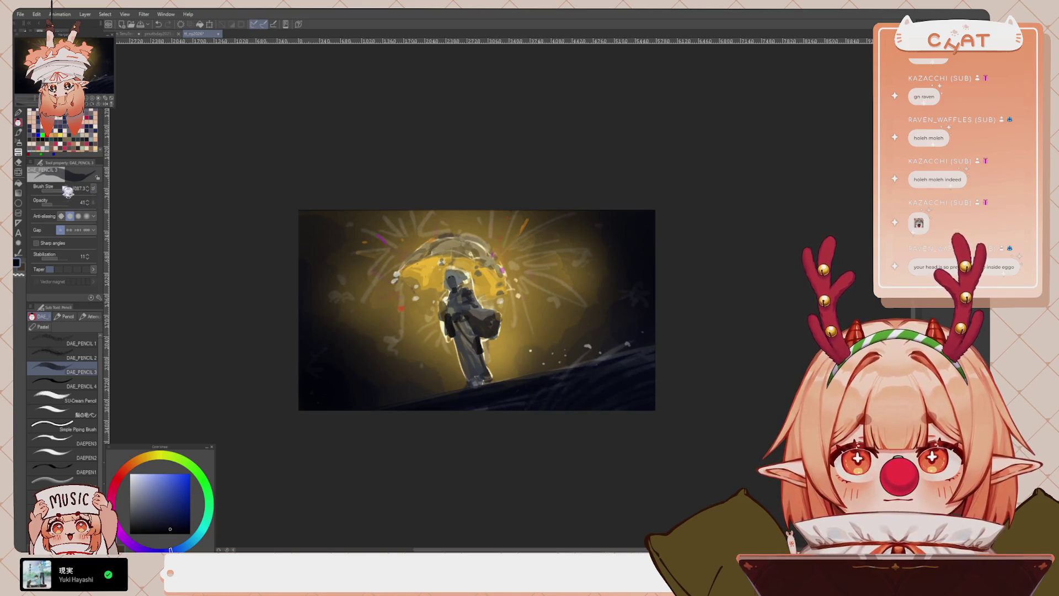
mouse_move(530, 400)
left_mouse_down()
mouse_move(588, 351)
mouse_move(634, 346)
mouse_move(600, 371)
left_mouse_up()
Shade the left side of the figure's head with dark blue-grey sampled from it
scroll(428, 288, "up", 3)
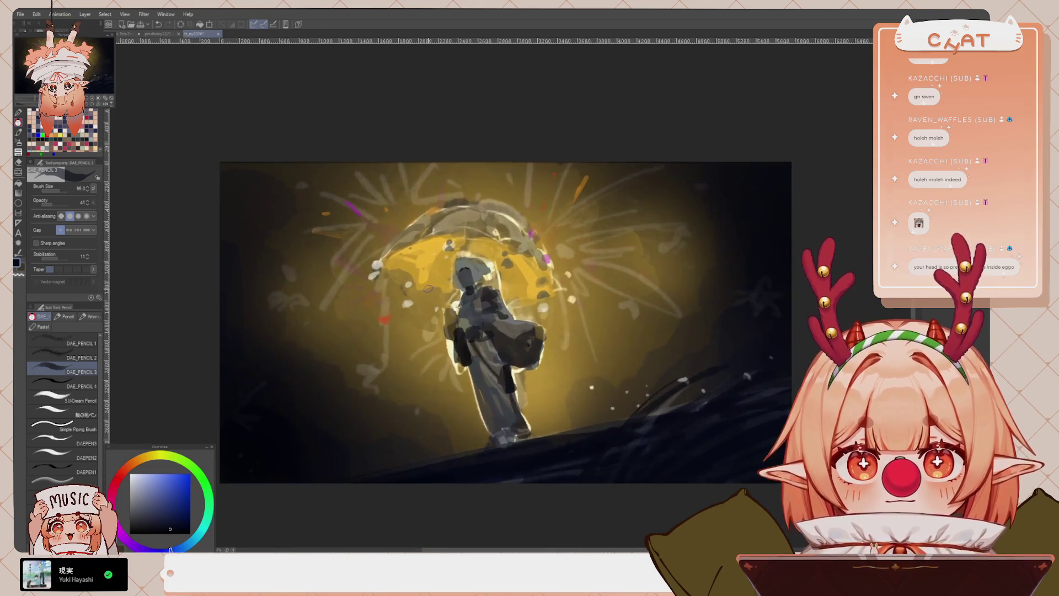
key("x")
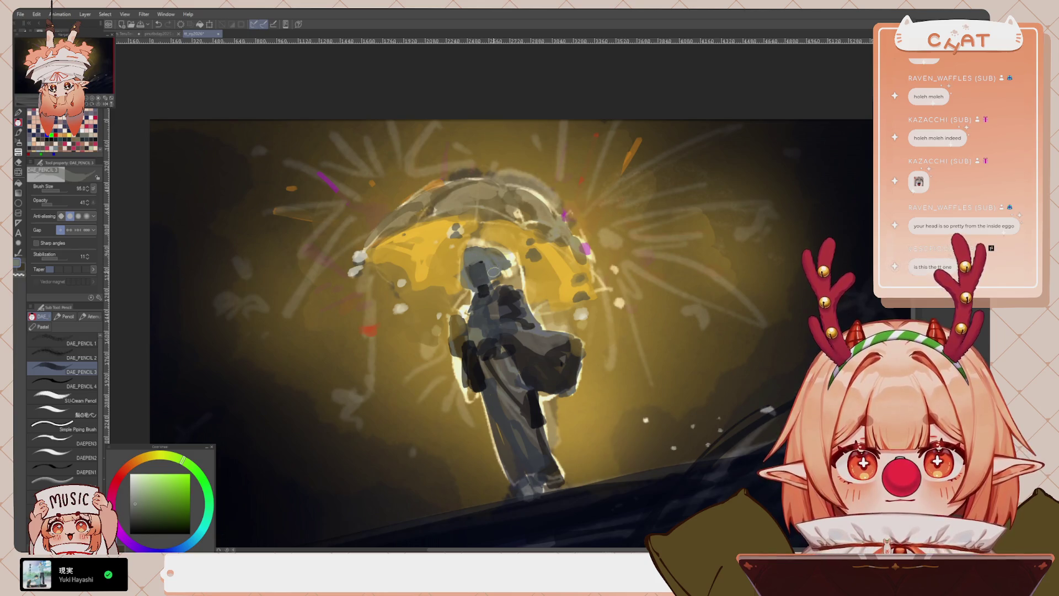
left_click(489, 269, "alt")
left_click(484, 282, "alt")
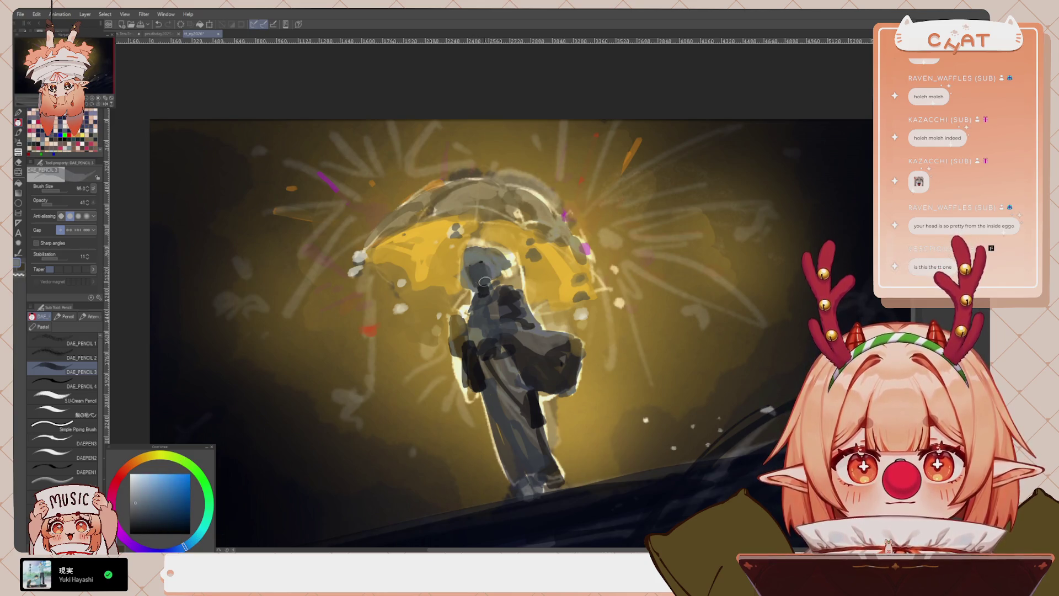
left_click_drag(467, 254, 461, 284)
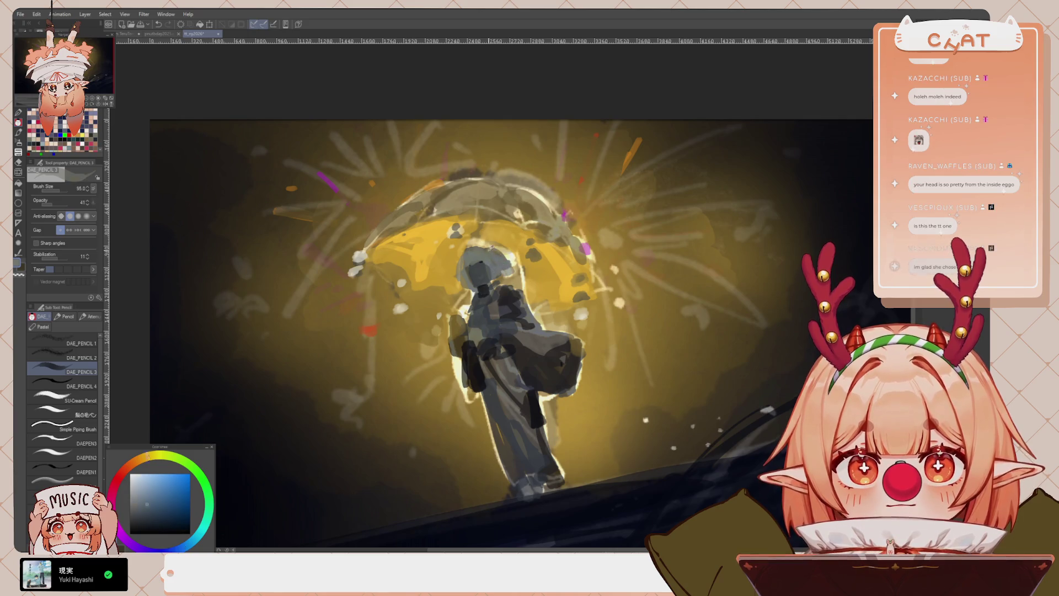
left_click(485, 262, "alt")
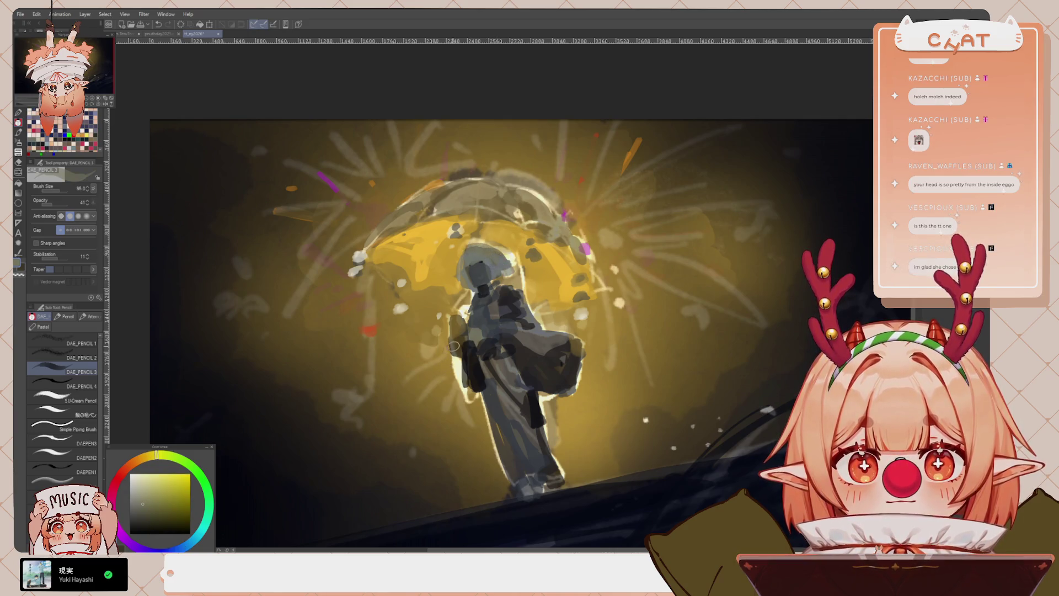
Set the brush to size 51.6 and opacity 65 while sampling colours from the painting
scroll(474, 270, "down", 4)
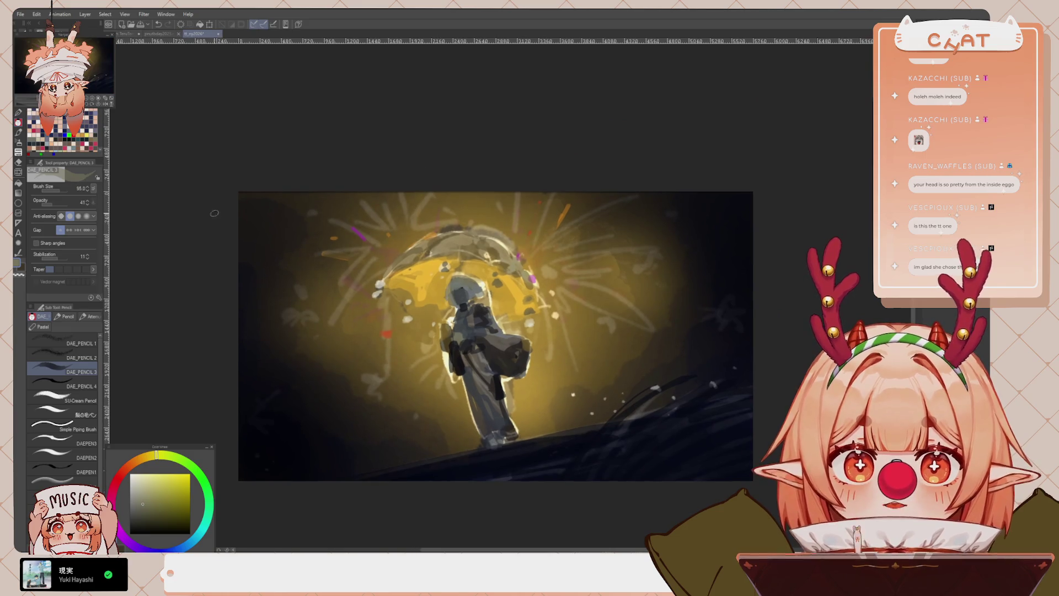
left_click_drag(69, 191, 58, 195)
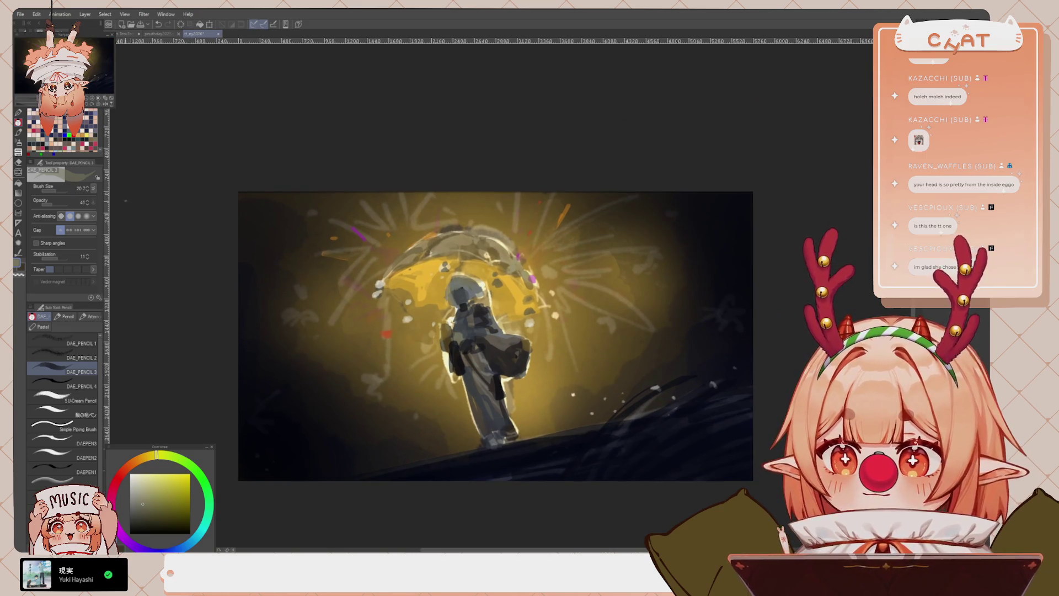
scroll(477, 275, "up", 1)
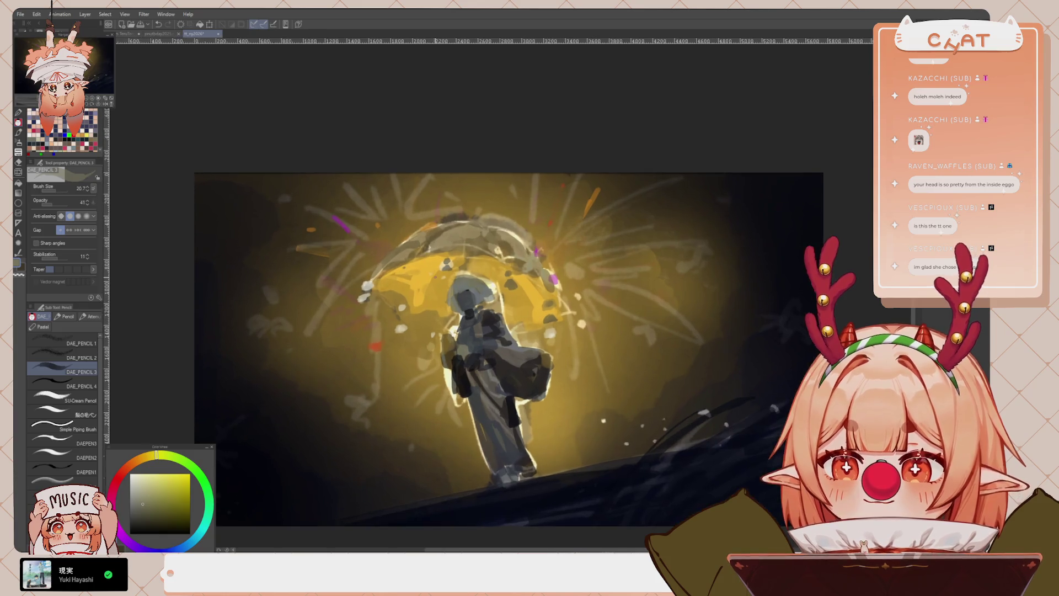
left_click_drag(484, 312, 489, 312)
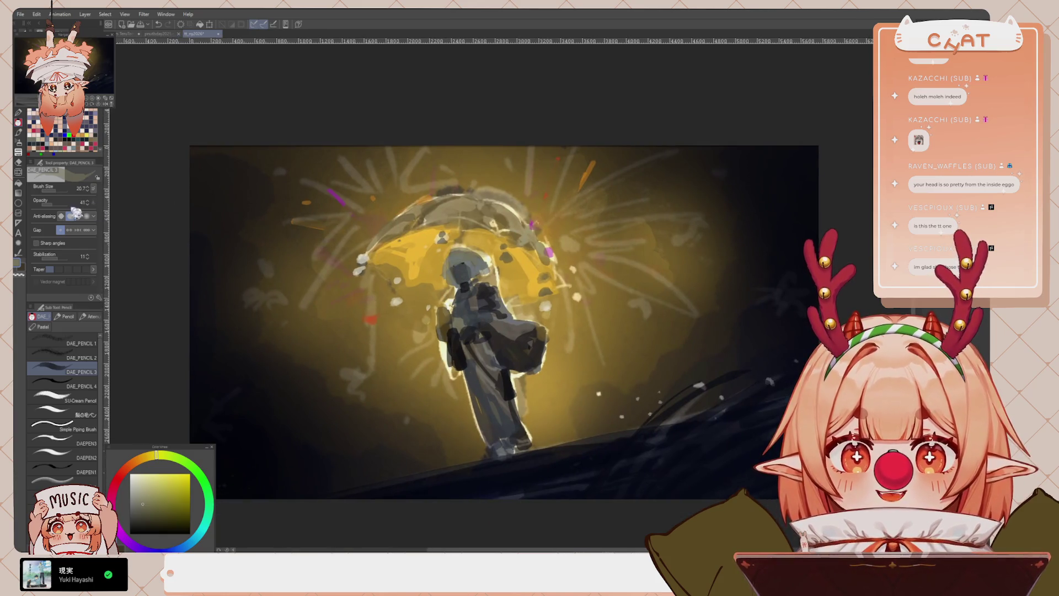
left_click_drag(58, 190, 71, 190)
left_click(496, 326, "alt")
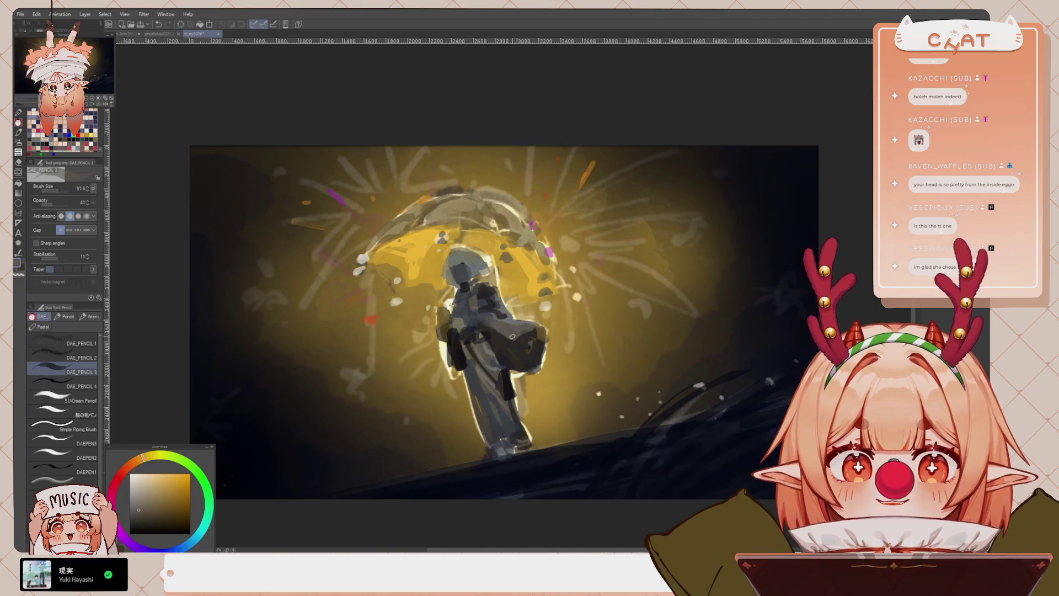
left_click_drag(54, 202, 59, 202)
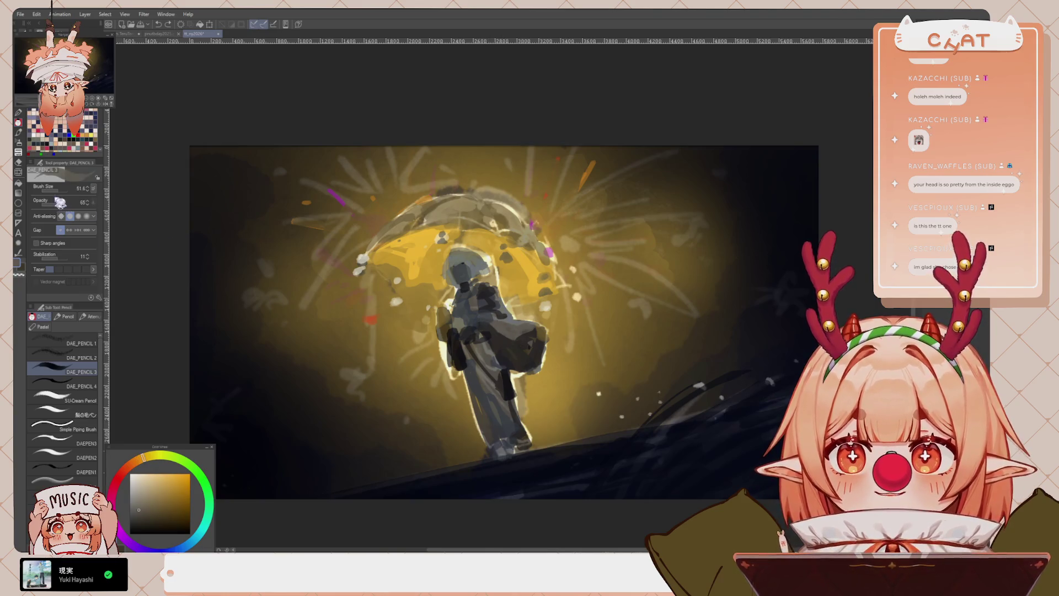
left_click(531, 335, "alt")
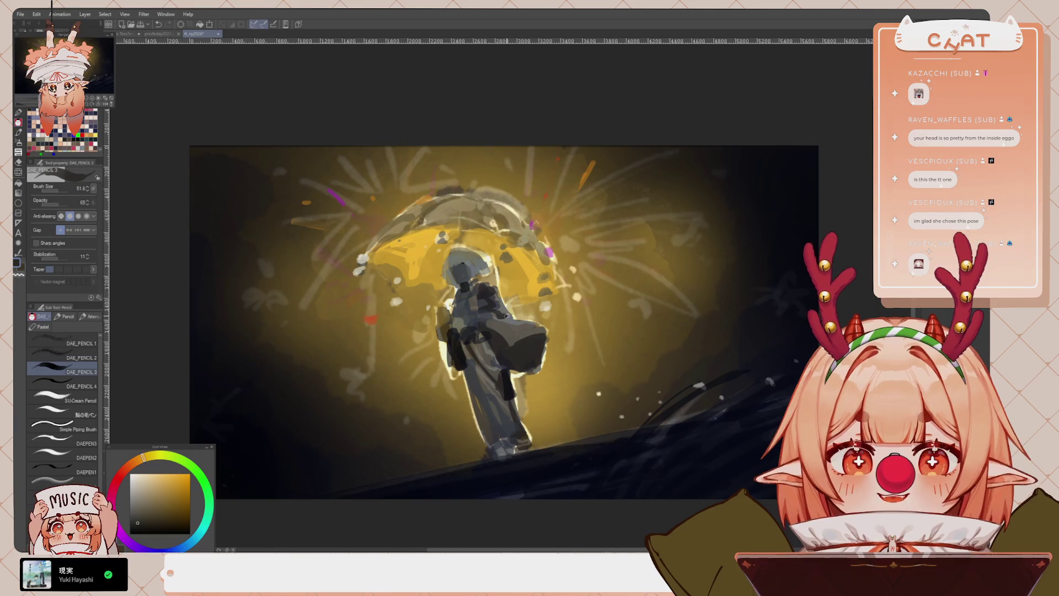
left_click(506, 317, "alt")
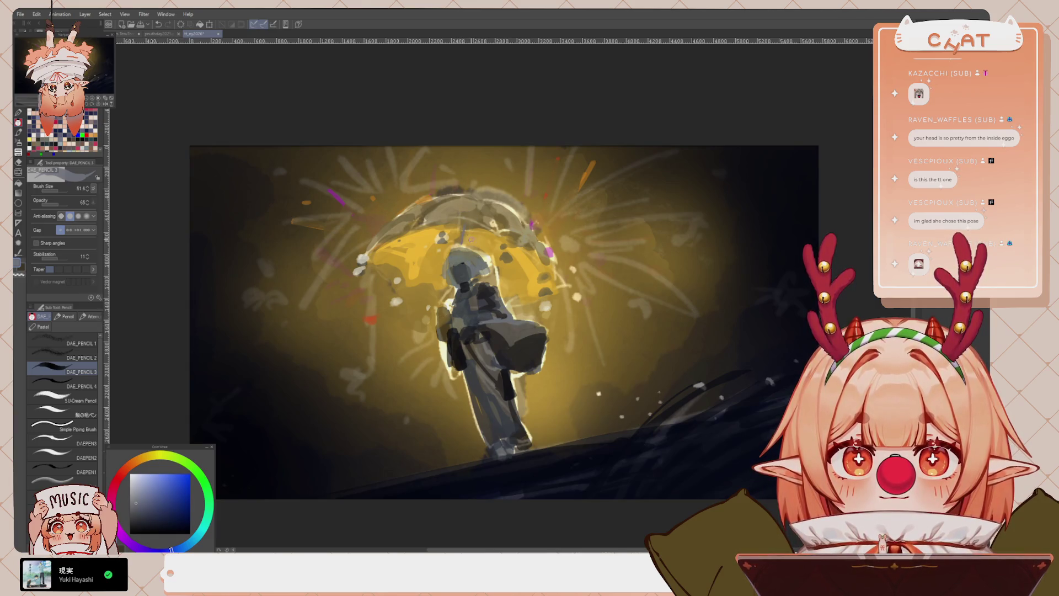
Undo the white shaft stroke and paint a white highlight along the umbrella's left rim
key("x")
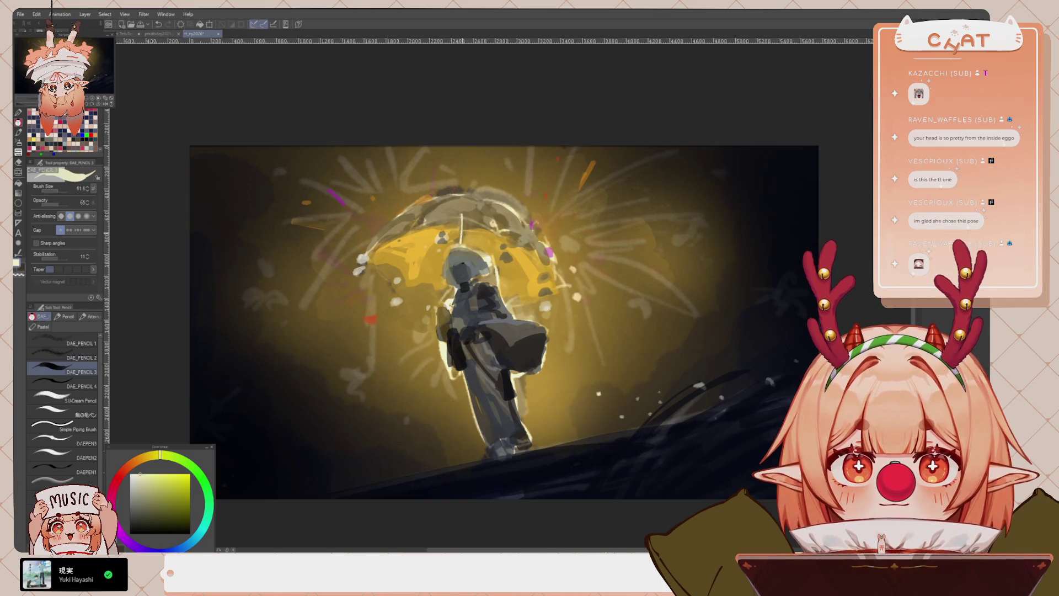
key("ctrl+z")
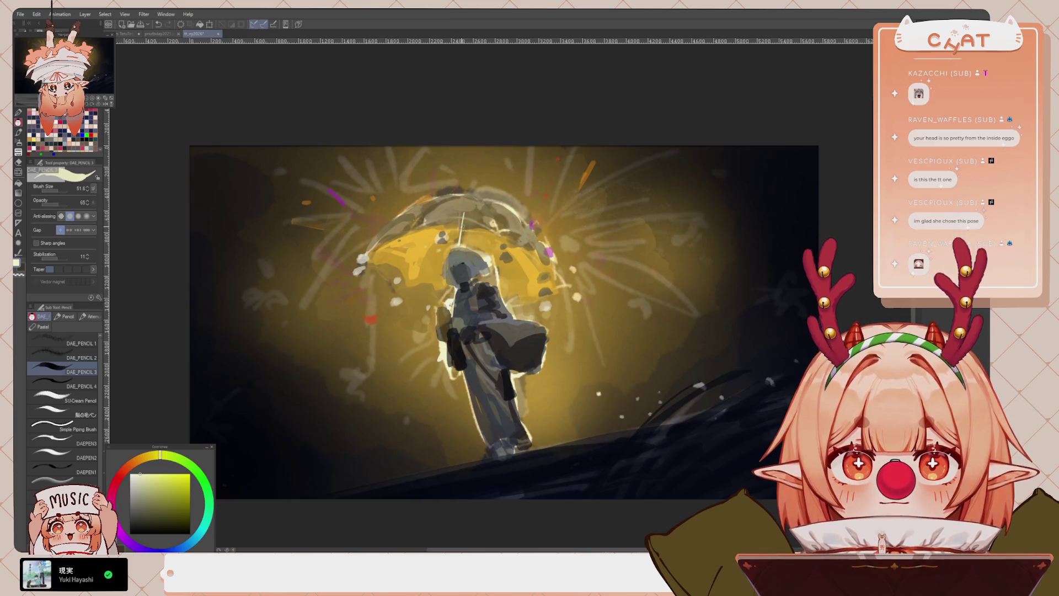
left_click_drag(432, 200, 368, 247)
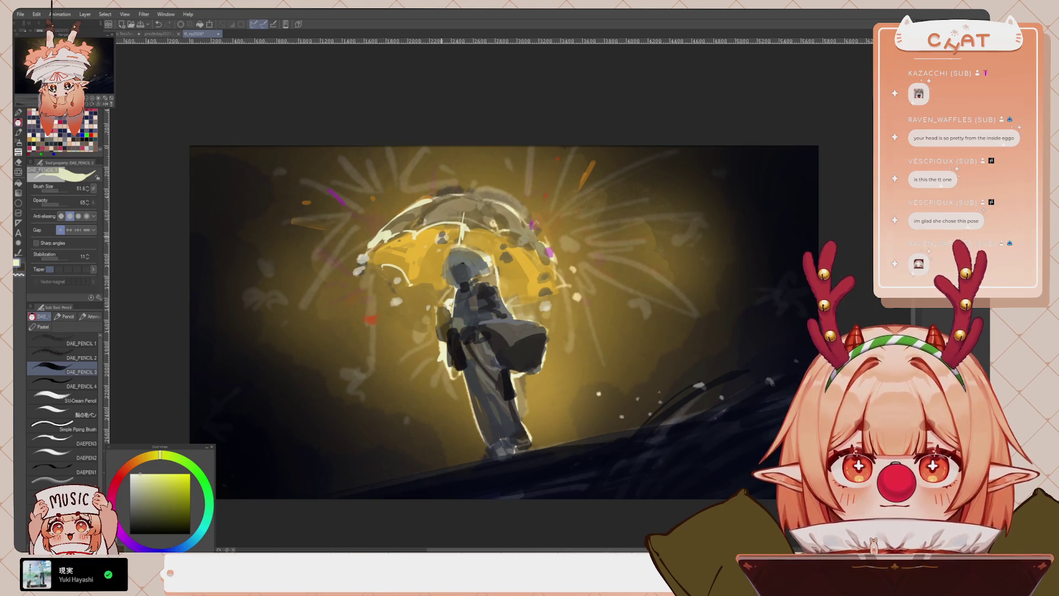
key("ctrl+minus")
key("ctrl+minus")
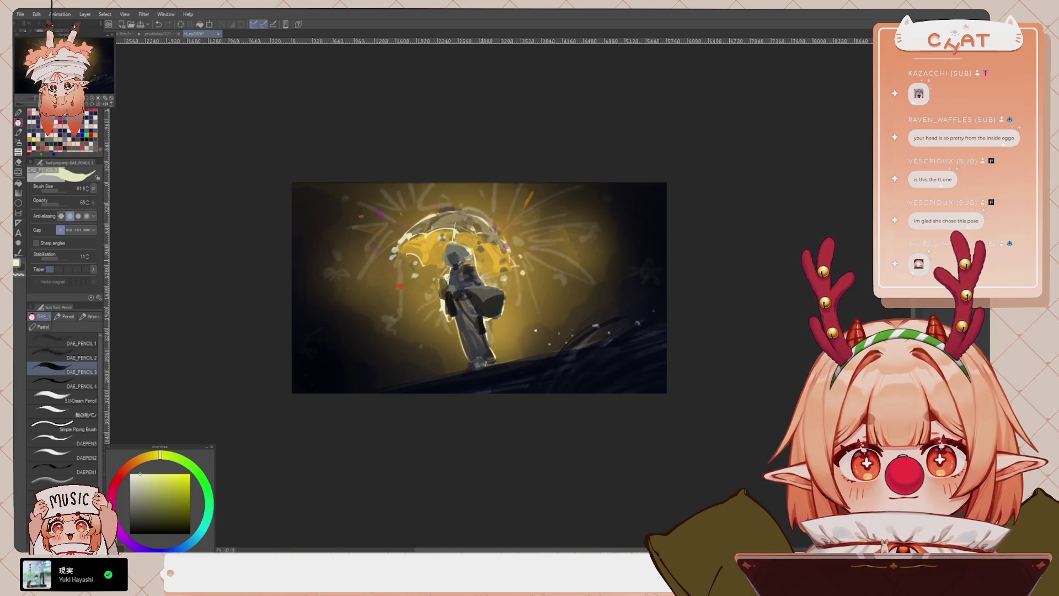
key("ctrl+plus")
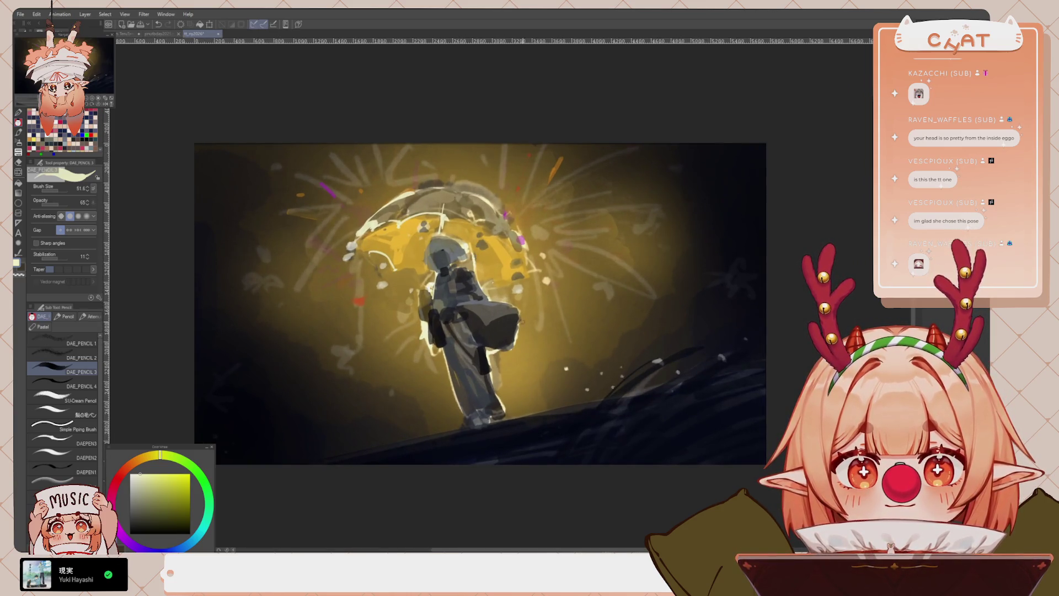
Sample several colours around the figure's head and glow, ending on a dark golden-brown
left_click(521, 321, "alt")
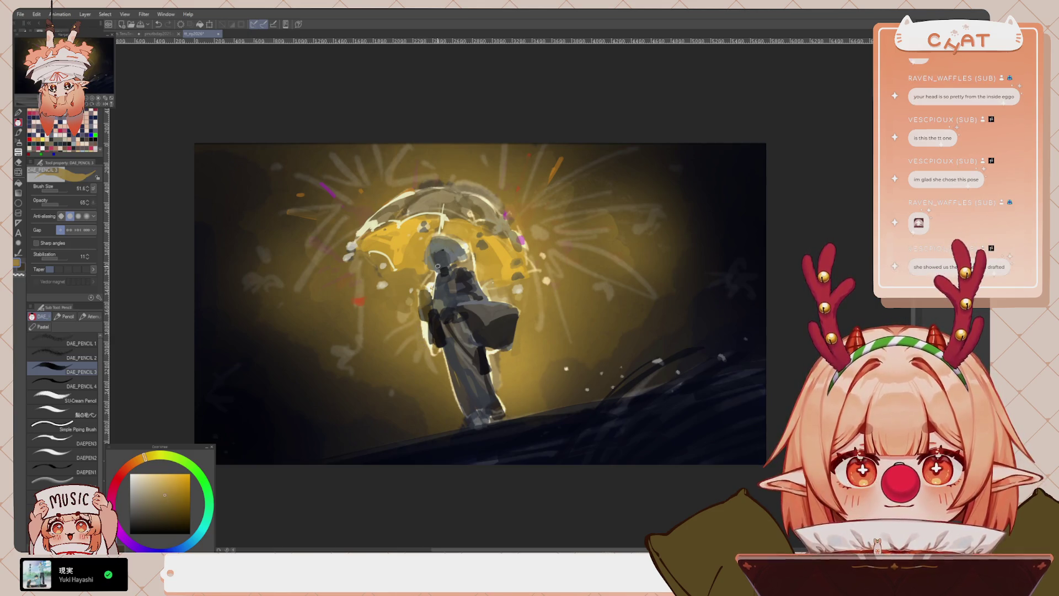
left_click(437, 267, "alt")
left_click(433, 245, "alt")
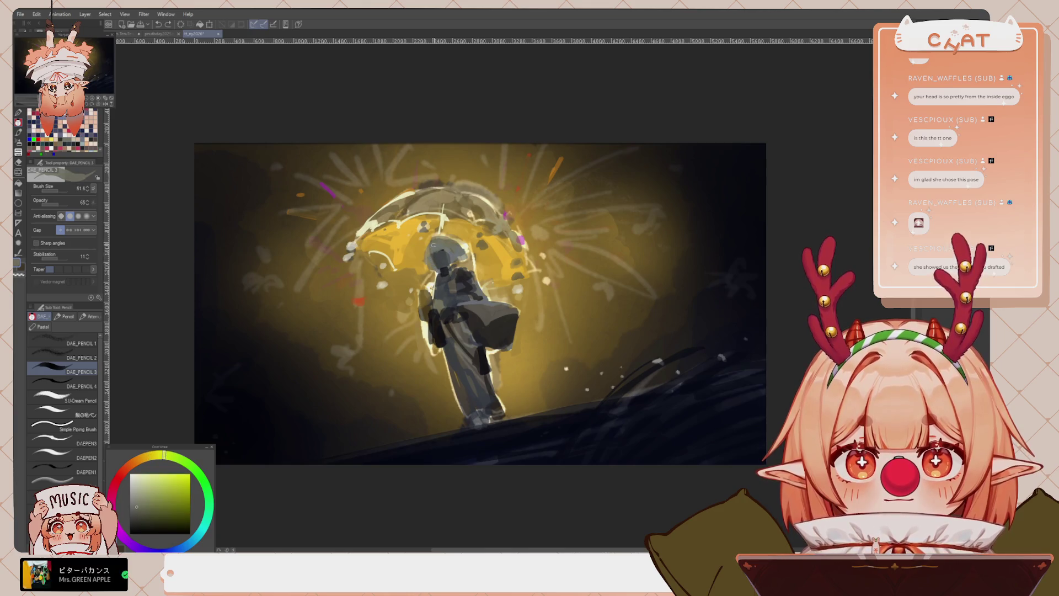
left_click(421, 269, "alt")
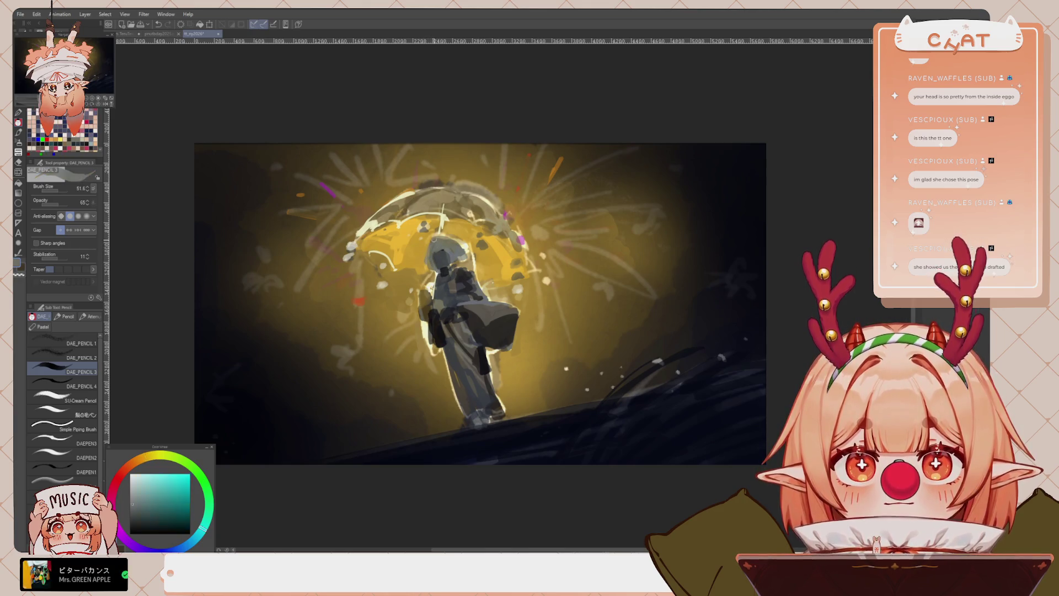
left_click(436, 240, "alt")
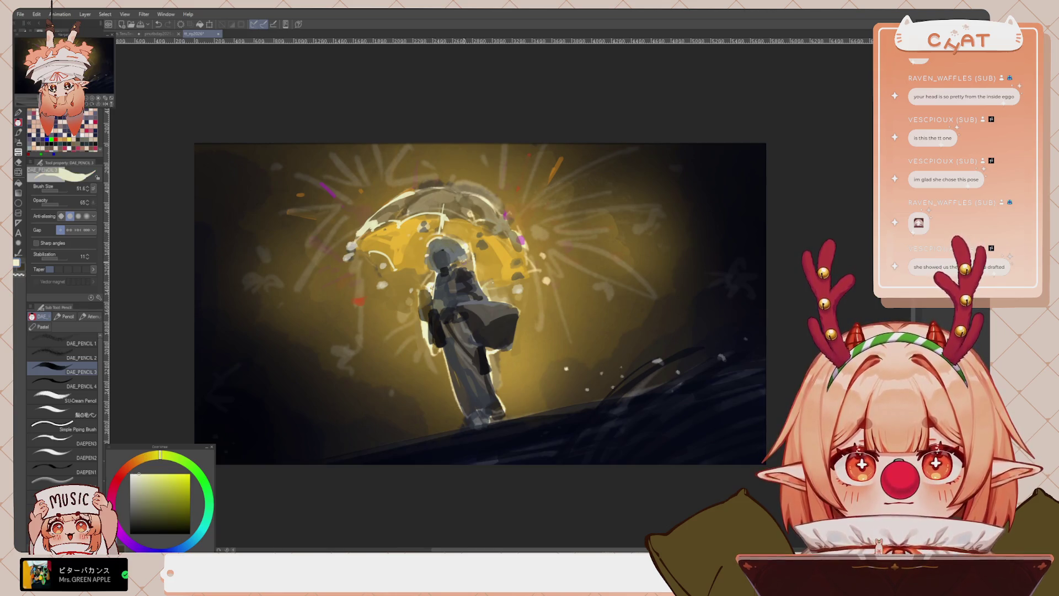
left_click(444, 238, "alt")
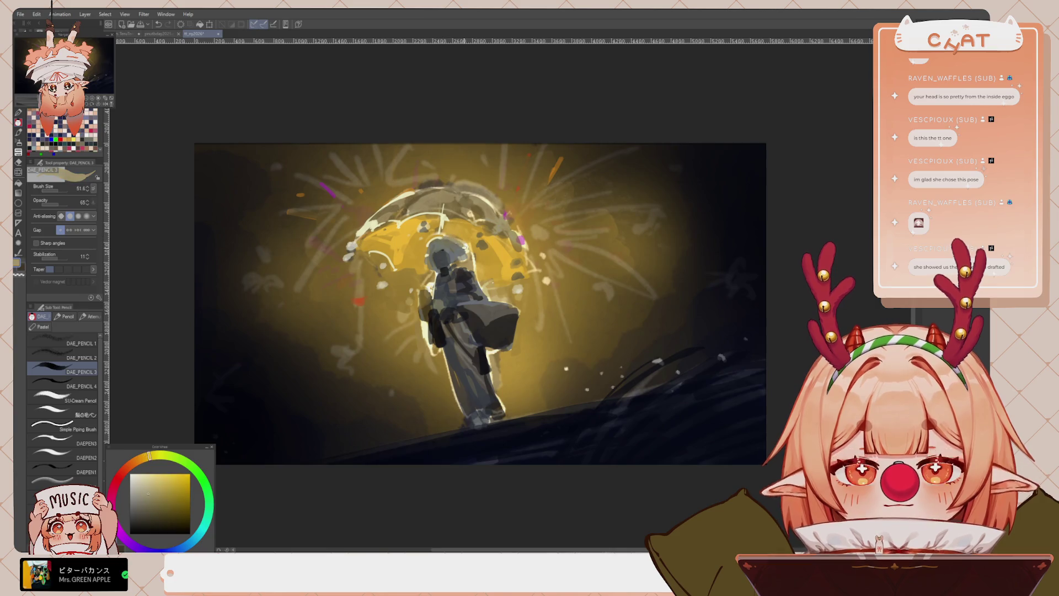
left_click(452, 241, "alt")
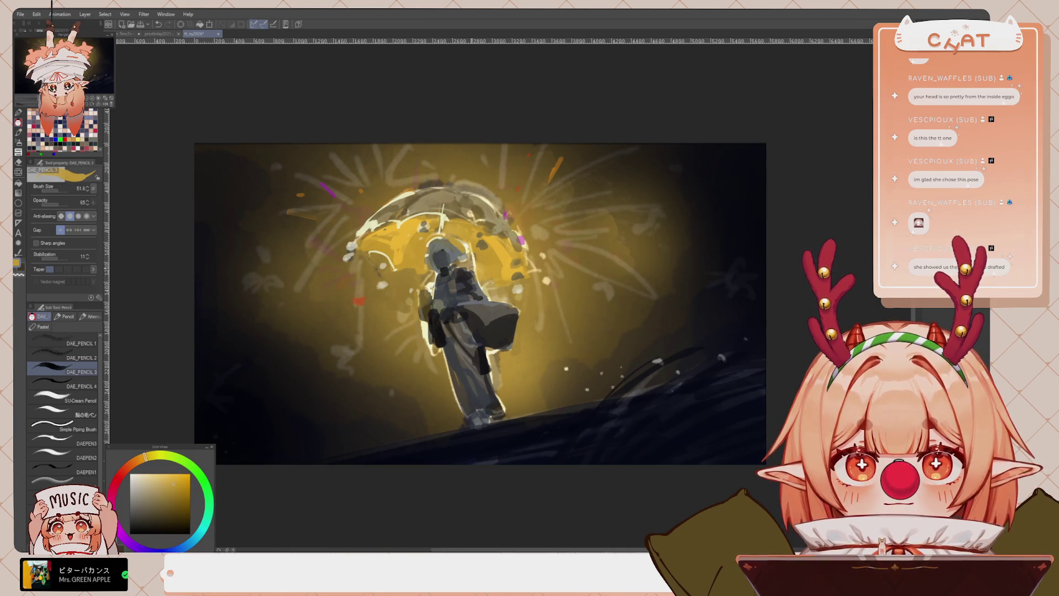
left_click(451, 248, "alt")
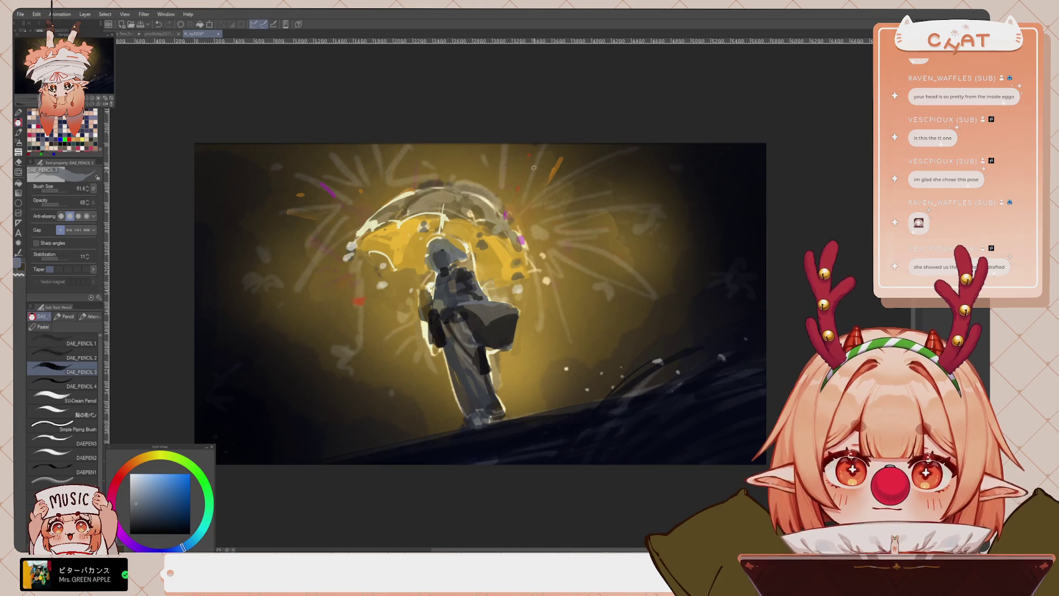
left_click_drag(503, 335, 526, 324)
left_click(514, 319, "alt")
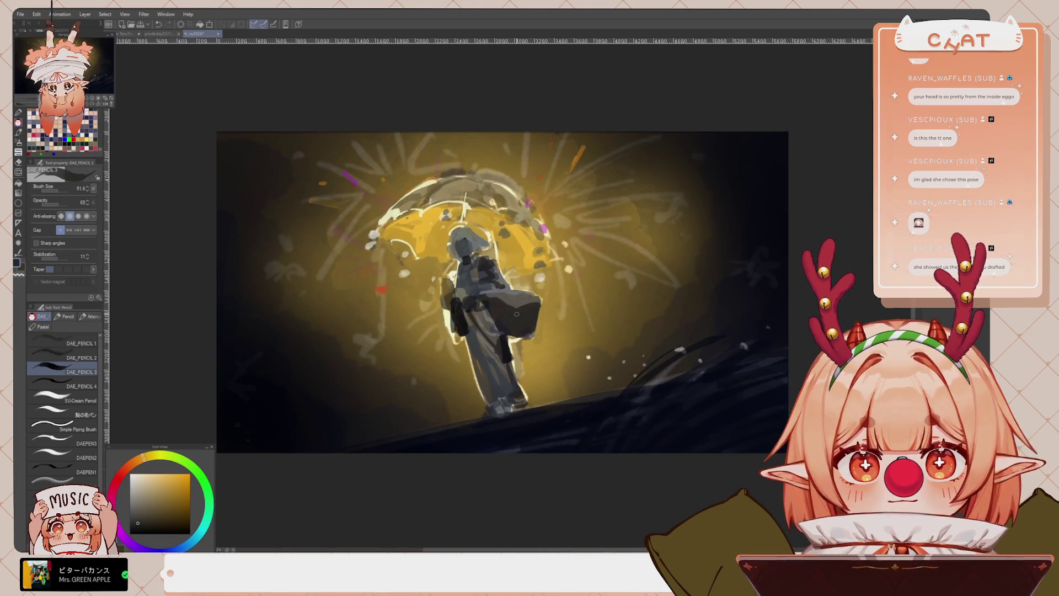
Blur the dark lower cloak with blur size 174.7 and intensity 23.2, then return to the pencil
key("j")
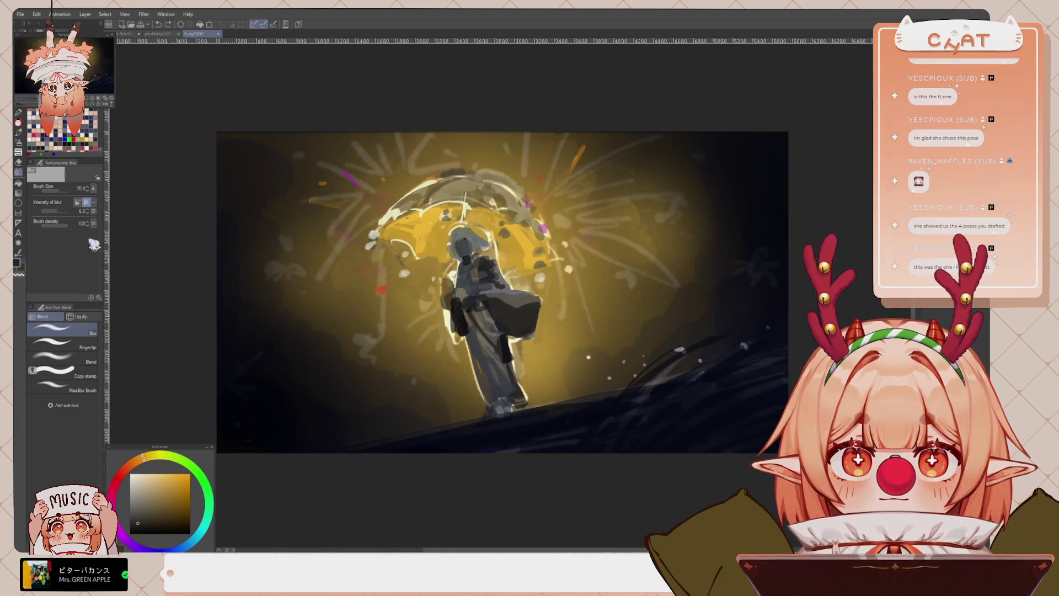
left_click(58, 210)
left_click(61, 190)
mouse_move(510, 296)
left_mouse_down()
mouse_move(491, 305)
mouse_move(506, 300)
mouse_move(485, 295)
left_mouse_up()
left_click_drag(510, 359, 499, 351)
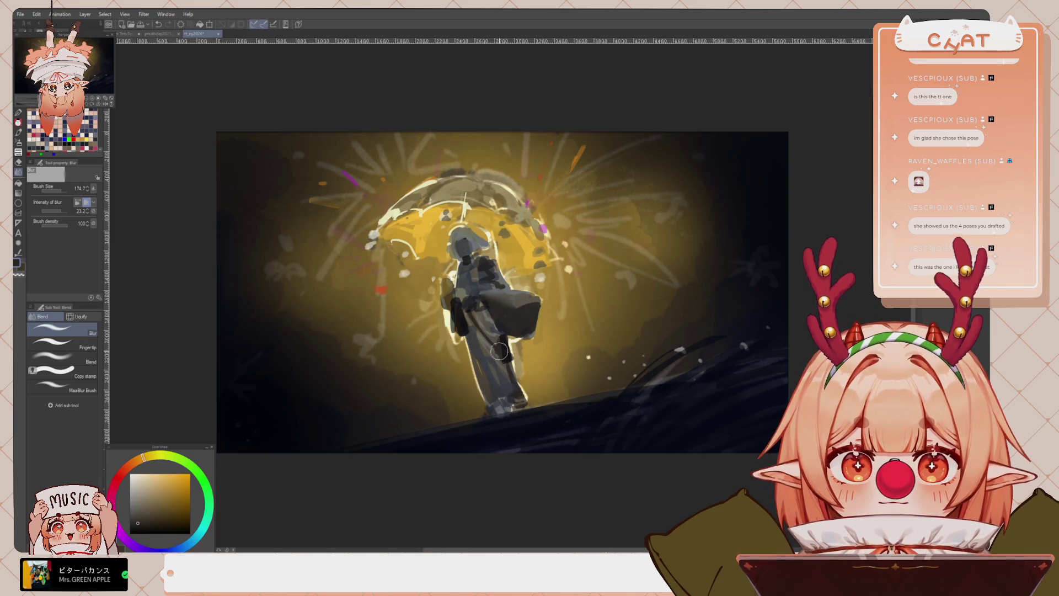
key("p")
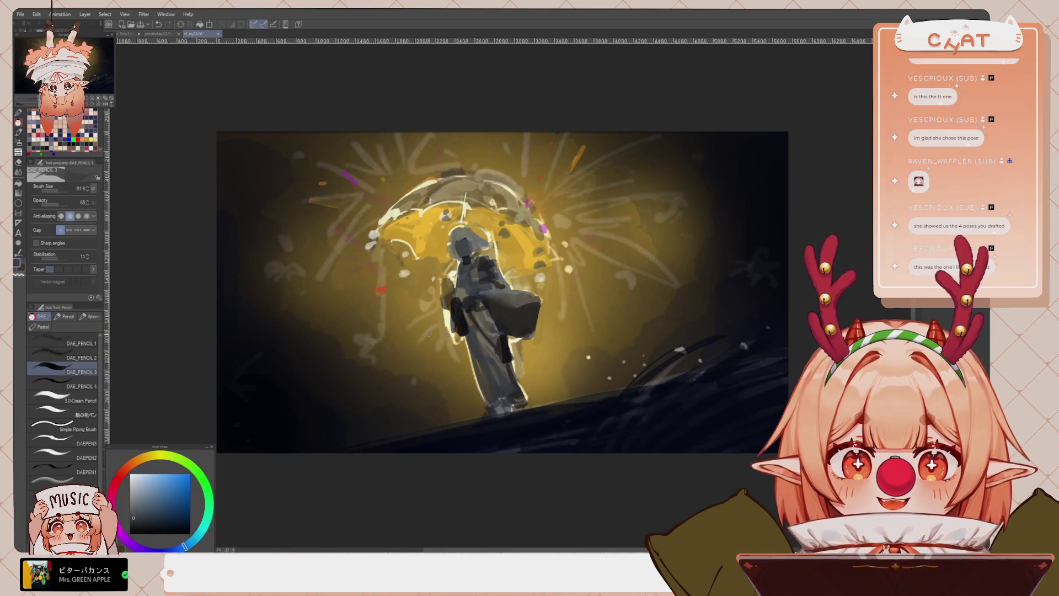
left_click(153, 506)
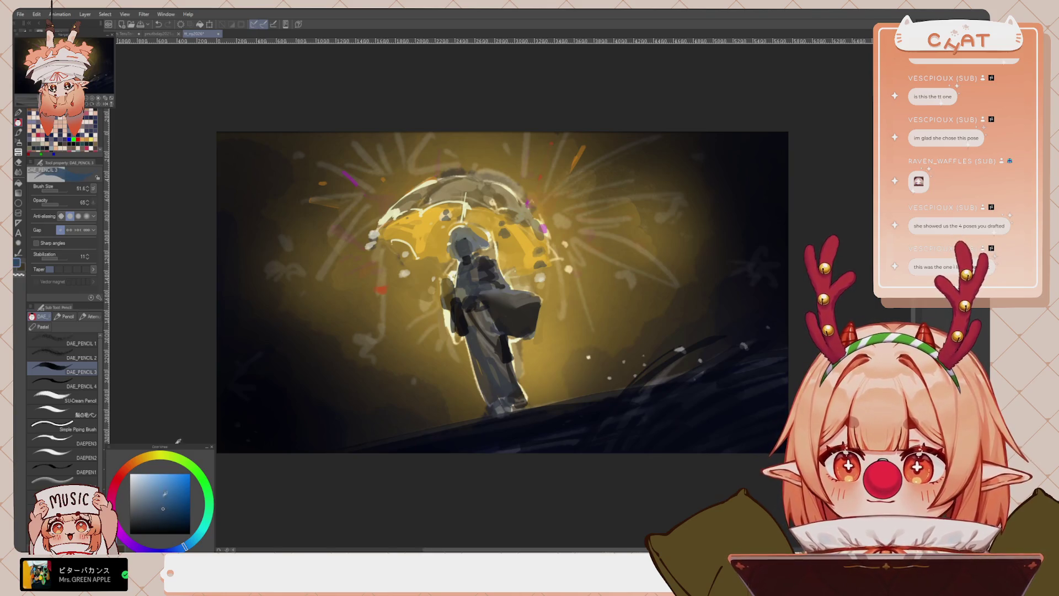
scroll(513, 324, "up", 2)
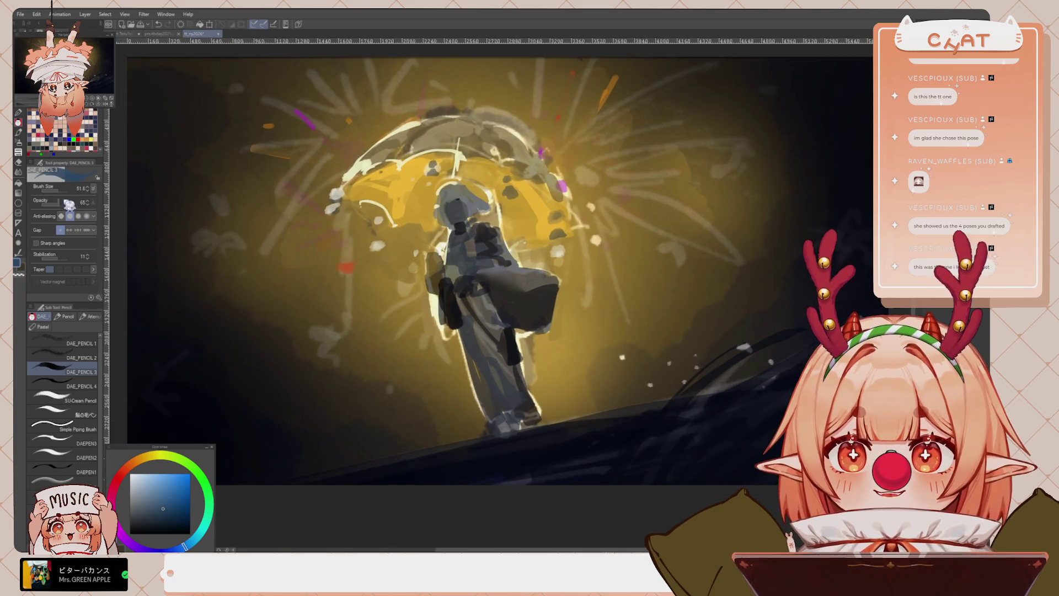
Set the brush to 81.6 and paint dark grey-blue over the robe, chest and collar
left_click(66, 193)
left_click_drag(66, 194, 59, 204)
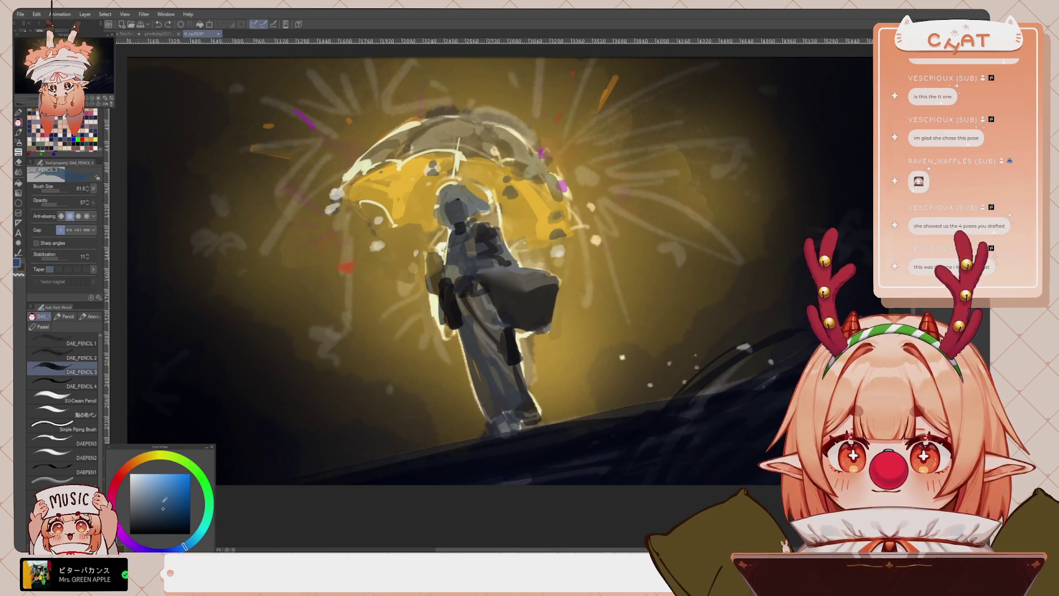
left_click(161, 520)
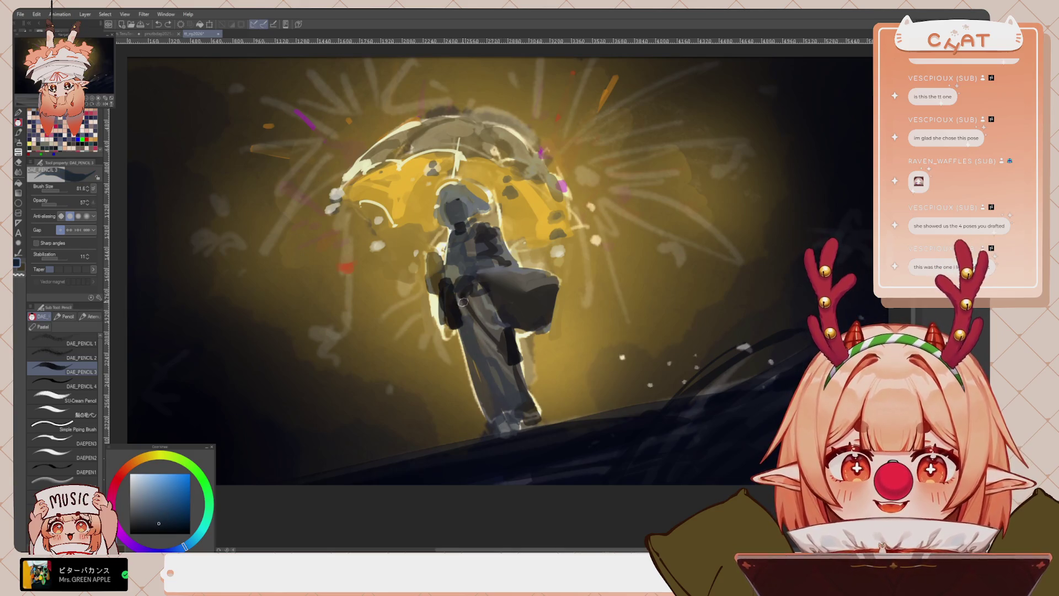
mouse_move(463, 302)
left_mouse_down()
mouse_move(500, 422)
mouse_move(469, 308)
mouse_move(497, 375)
mouse_move(466, 304)
mouse_move(500, 374)
mouse_move(457, 292)
mouse_move(476, 349)
mouse_move(464, 310)
mouse_move(513, 398)
mouse_move(477, 301)
mouse_move(499, 339)
mouse_move(485, 309)
mouse_move(494, 315)
left_mouse_up()
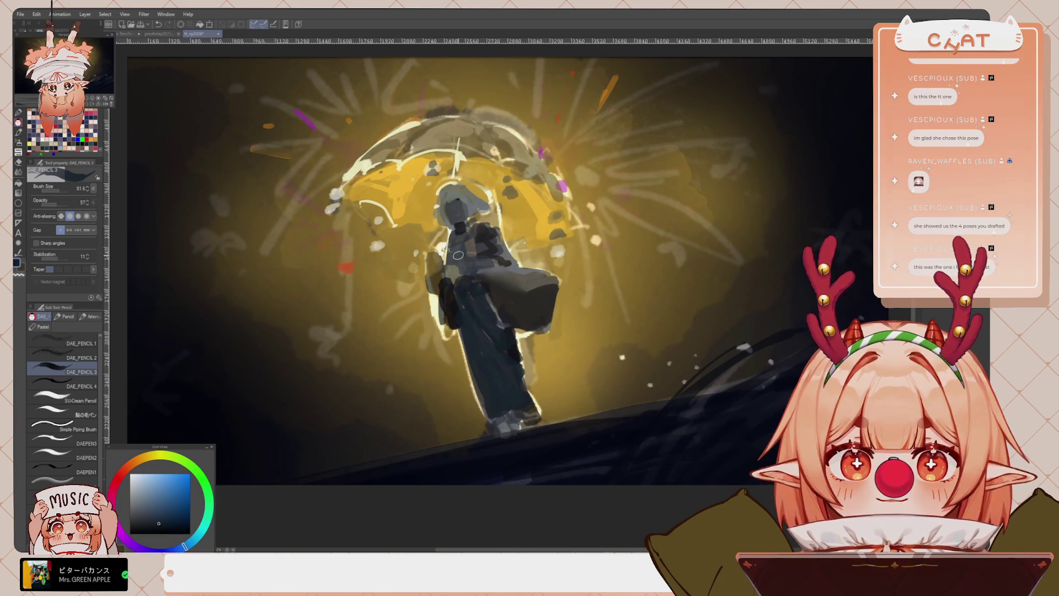
mouse_move(457, 231)
left_mouse_down()
mouse_move(463, 259)
mouse_move(467, 231)
mouse_move(466, 263)
mouse_move(524, 309)
mouse_move(491, 282)
mouse_move(491, 350)
mouse_move(508, 293)
left_mouse_up()
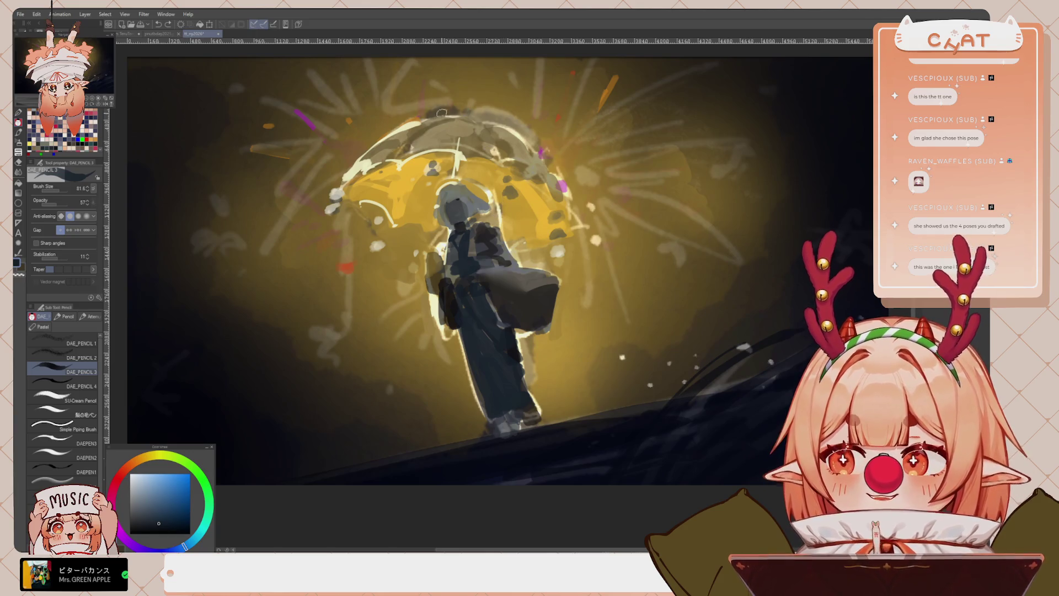
Paint dark purple shading along the left edges of the bag and coat
left_click_drag(485, 316, 531, 302)
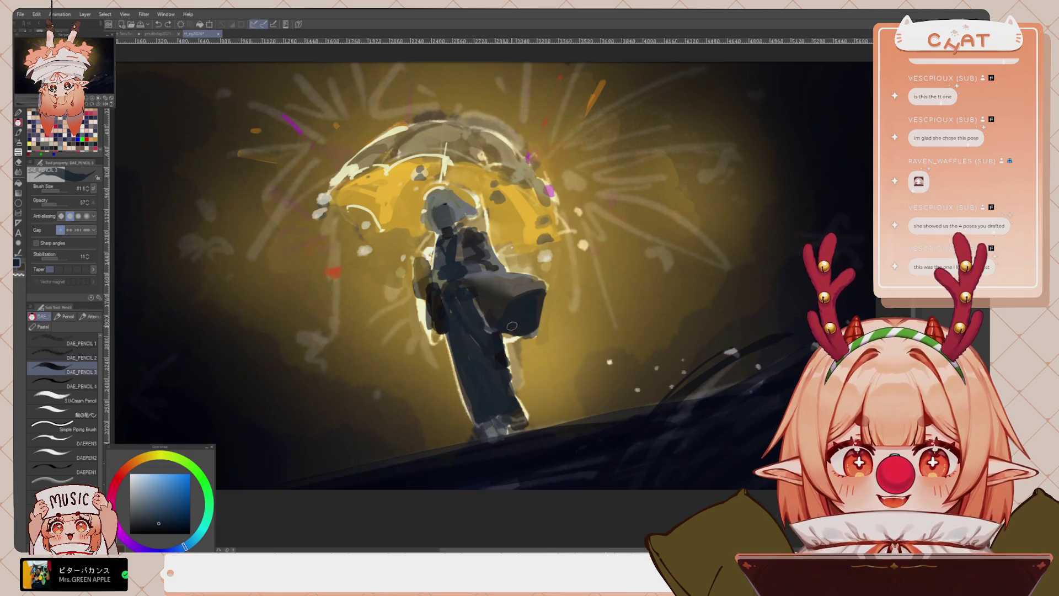
left_click(437, 306, "alt")
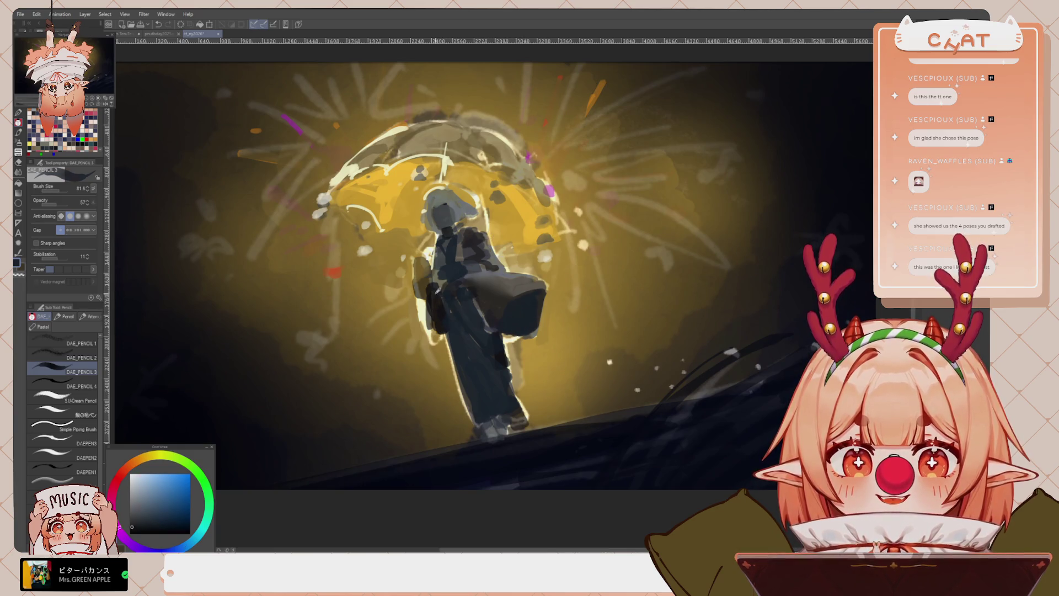
left_click(430, 289, "alt")
mouse_move(431, 289)
left_mouse_down()
mouse_move(438, 330)
mouse_move(485, 325)
mouse_move(475, 297)
mouse_move(506, 372)
left_mouse_up()
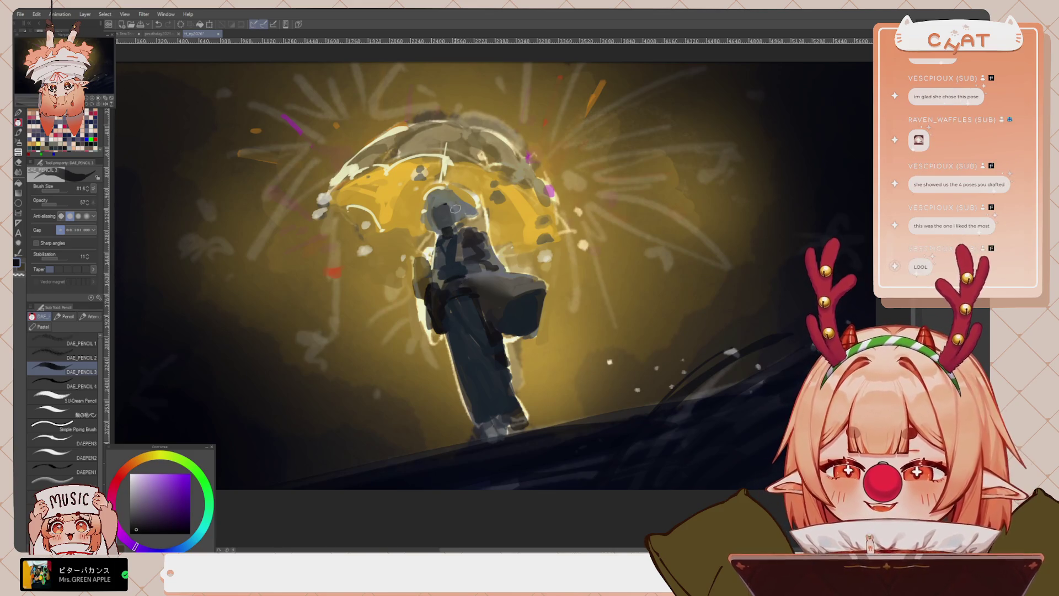
key("bracketleft")
key("bracketleft")
key("bracketleft")
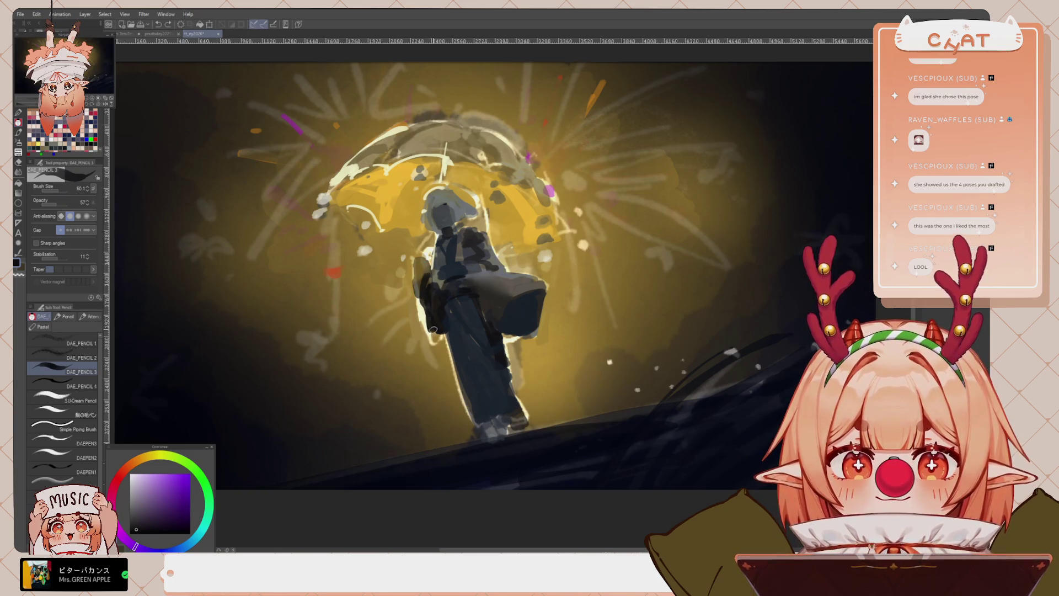
mouse_move(424, 289)
left_mouse_down()
mouse_move(429, 338)
mouse_move(441, 339)
left_mouse_up()
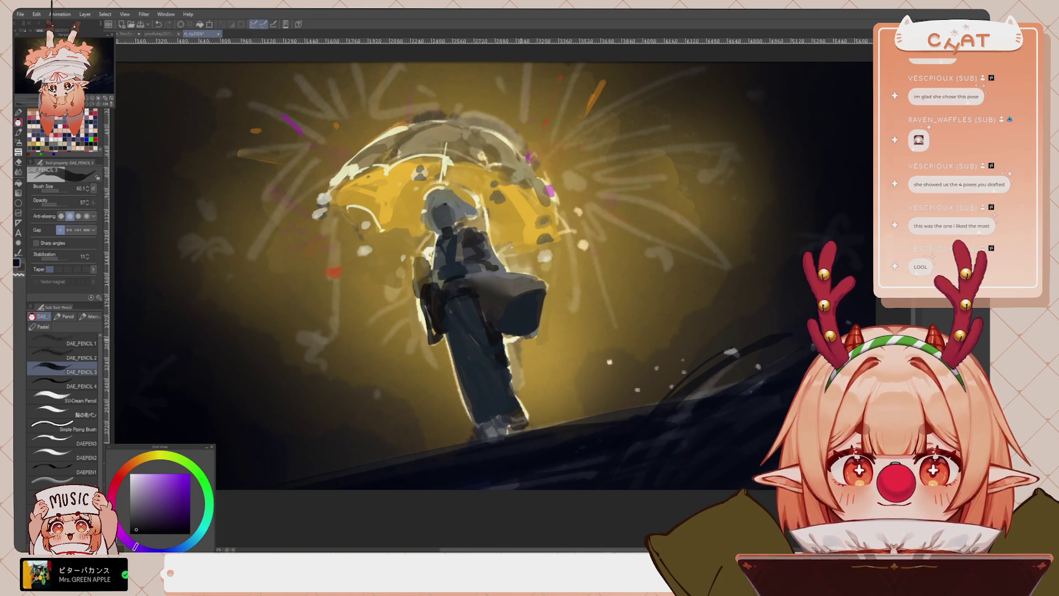
scroll(452, 239, "down", 2)
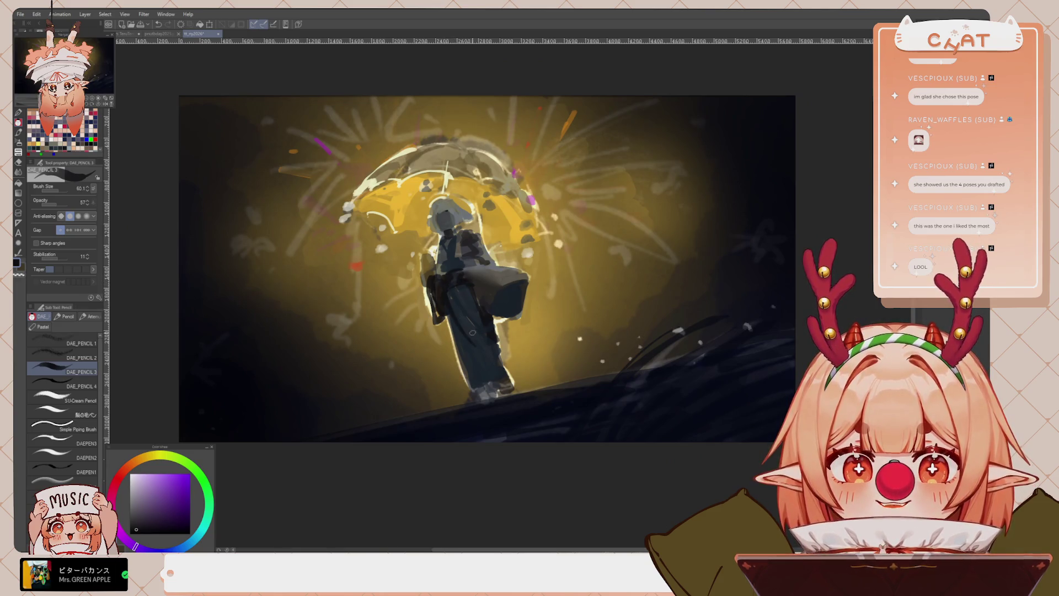
Undo, select the figure's silhouette, airbrush warm yellow-orange onto the lower coat, then deselect
key("ctrl+z")
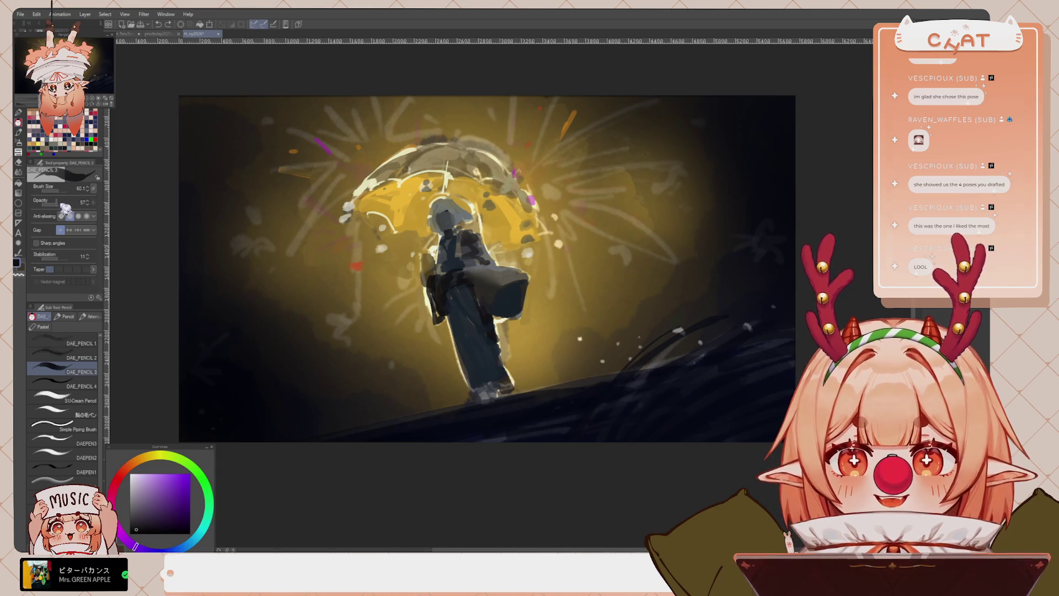
key("w")
left_click(486, 367)
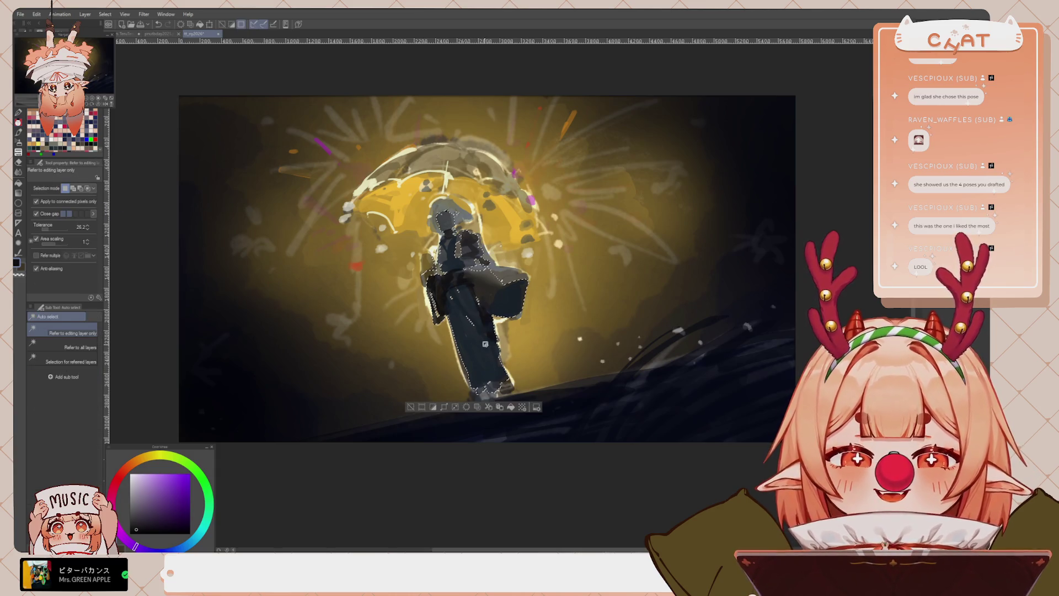
key("b")
left_click(518, 274, "alt")
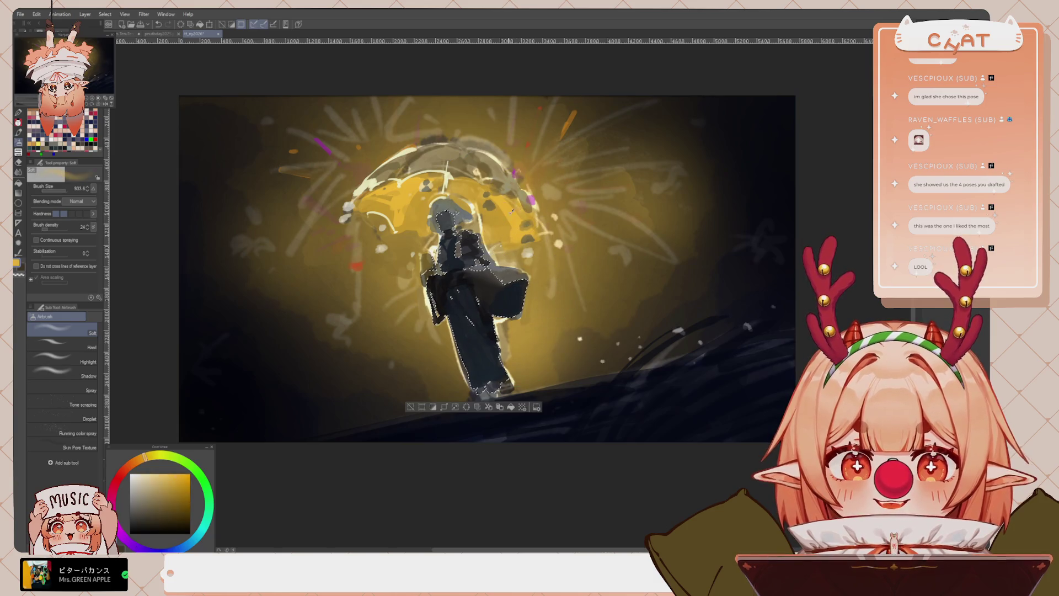
mouse_move(485, 342)
left_mouse_down()
mouse_move(485, 409)
mouse_move(574, 375)
mouse_move(499, 442)
mouse_move(567, 397)
mouse_move(528, 431)
left_mouse_up()
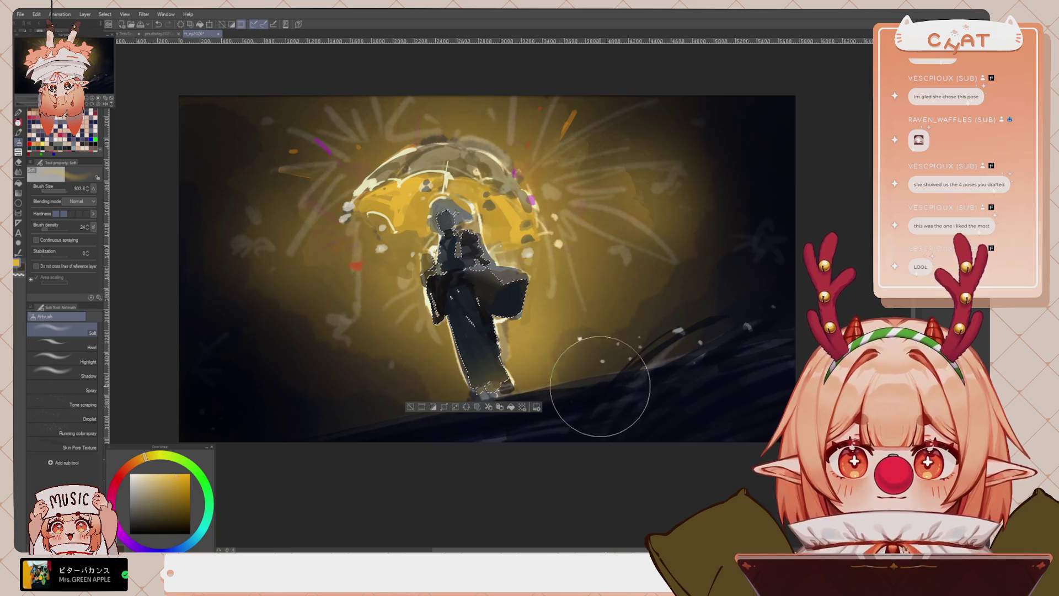
key("ctrl+d")
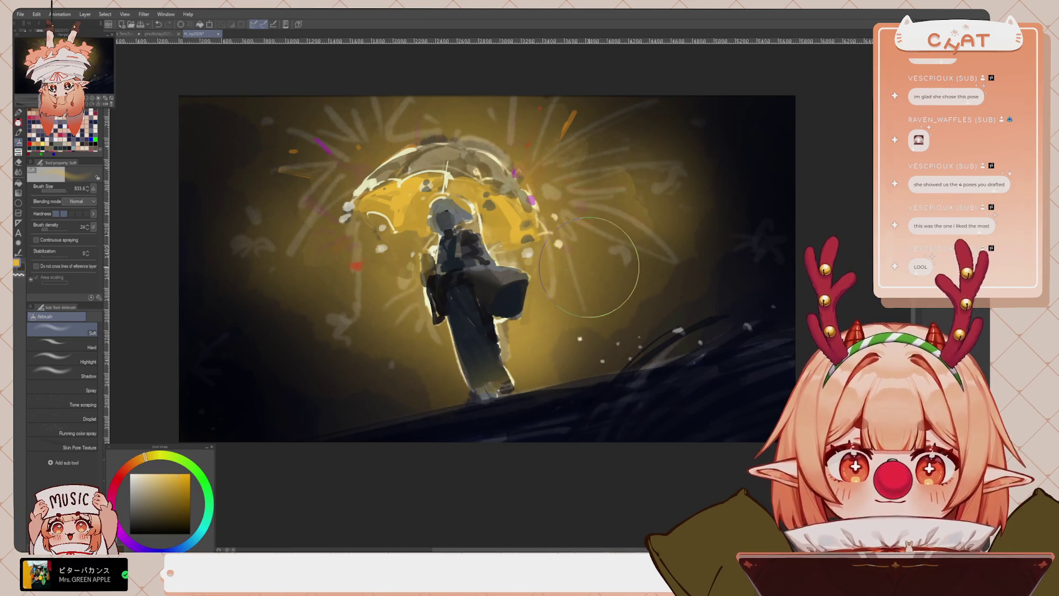
scroll(537, 228, "down", 1)
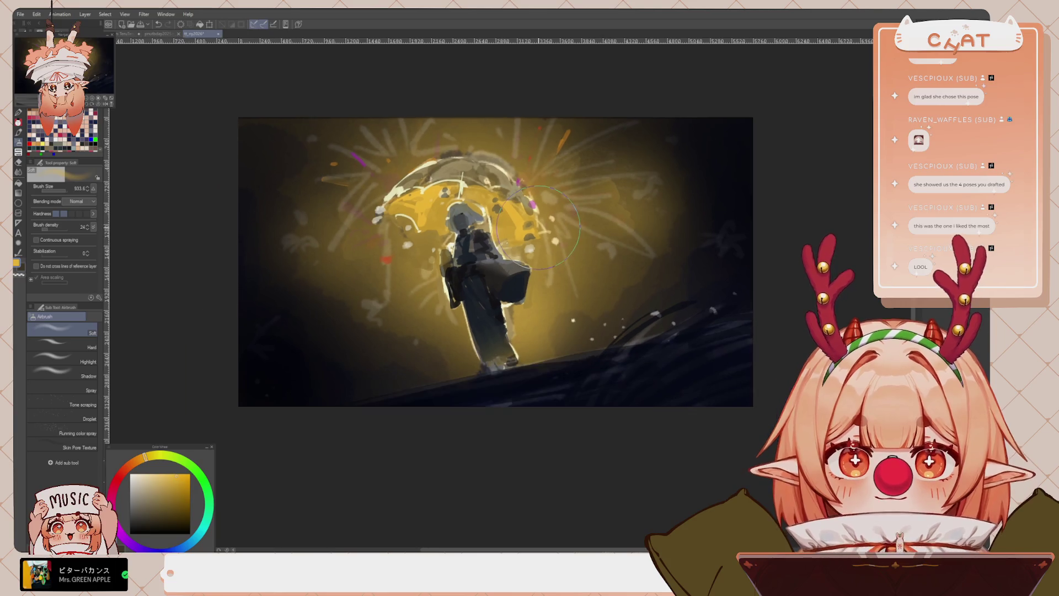
Pick a light yellow from the umbrella and paint light strokes under its edge
key("p")
left_click_drag(537, 228, 525, 321)
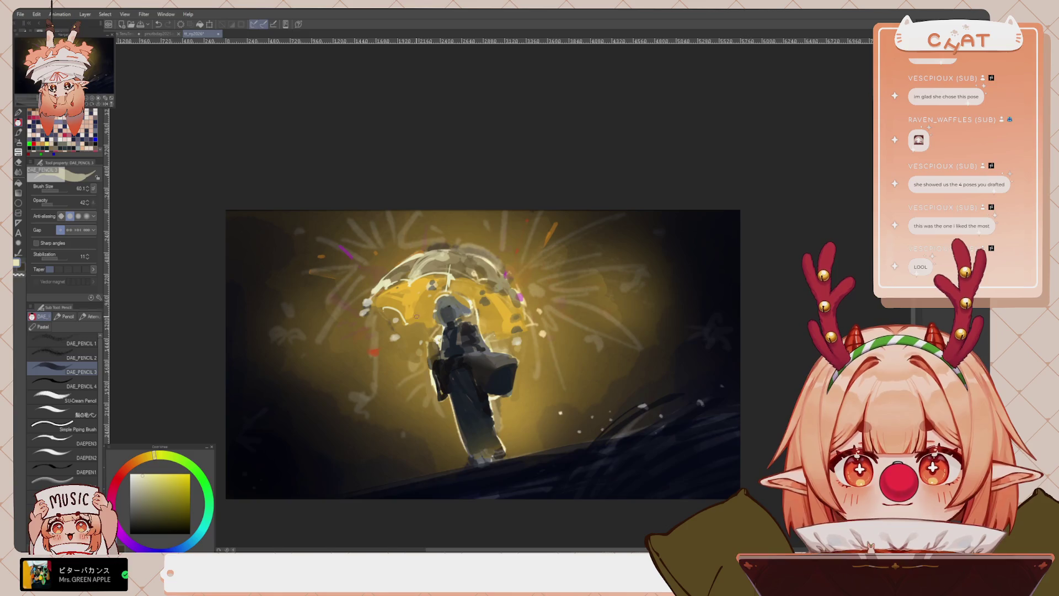
left_click(432, 283, "alt")
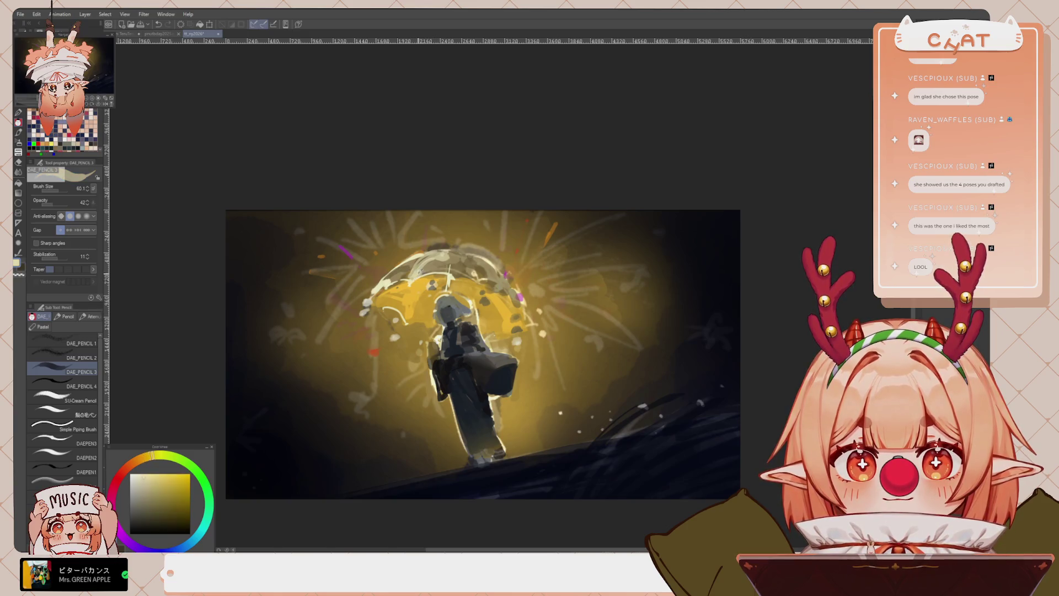
left_click(425, 304, "alt")
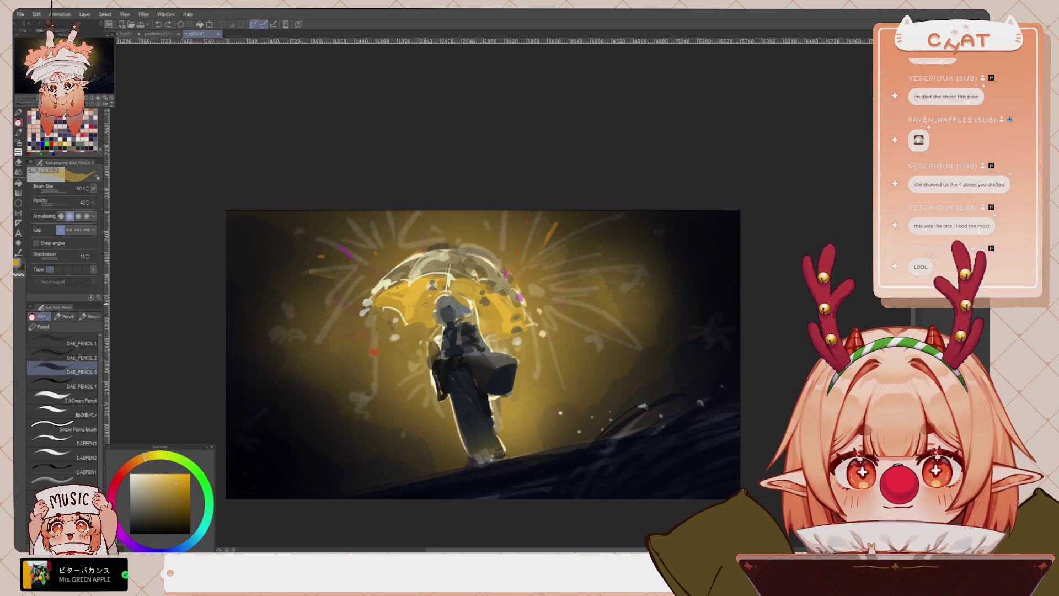
left_click(392, 307, "alt")
left_click(389, 310, "alt")
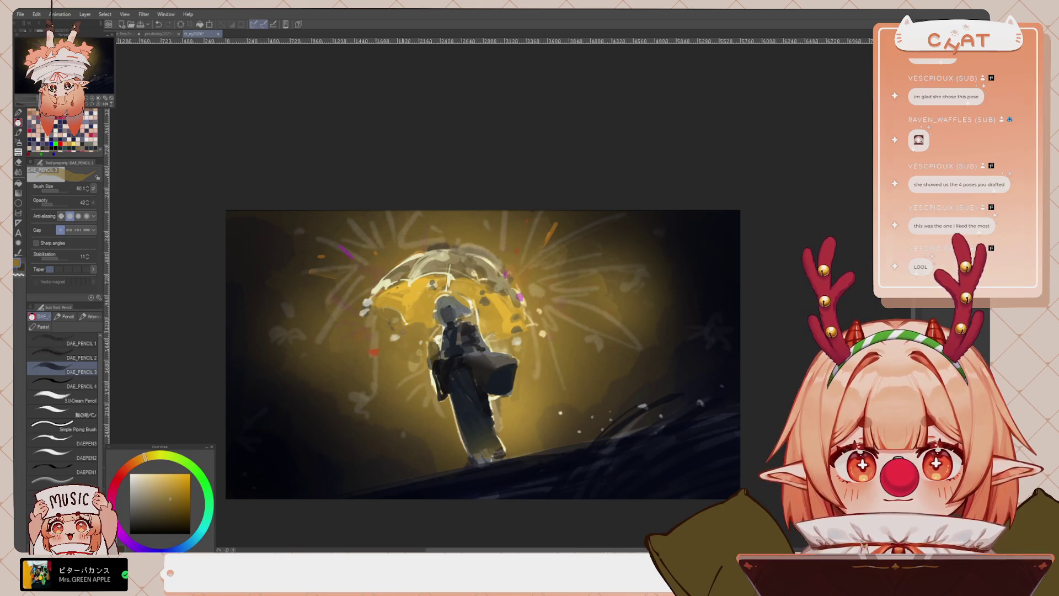
left_click(390, 312, "alt")
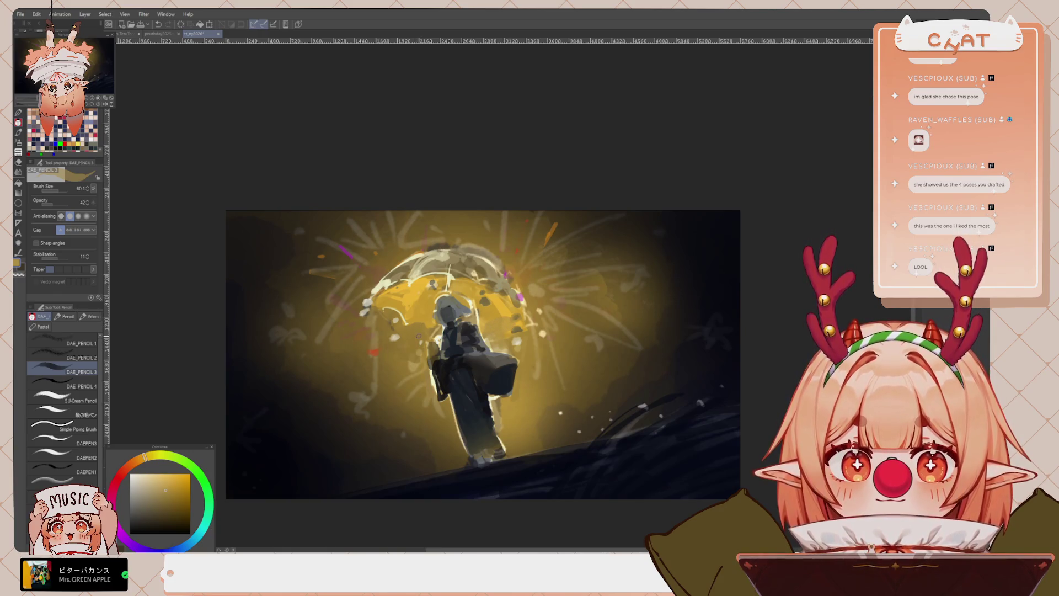
left_click(435, 326, "alt")
left_click_drag(441, 329, 400, 331)
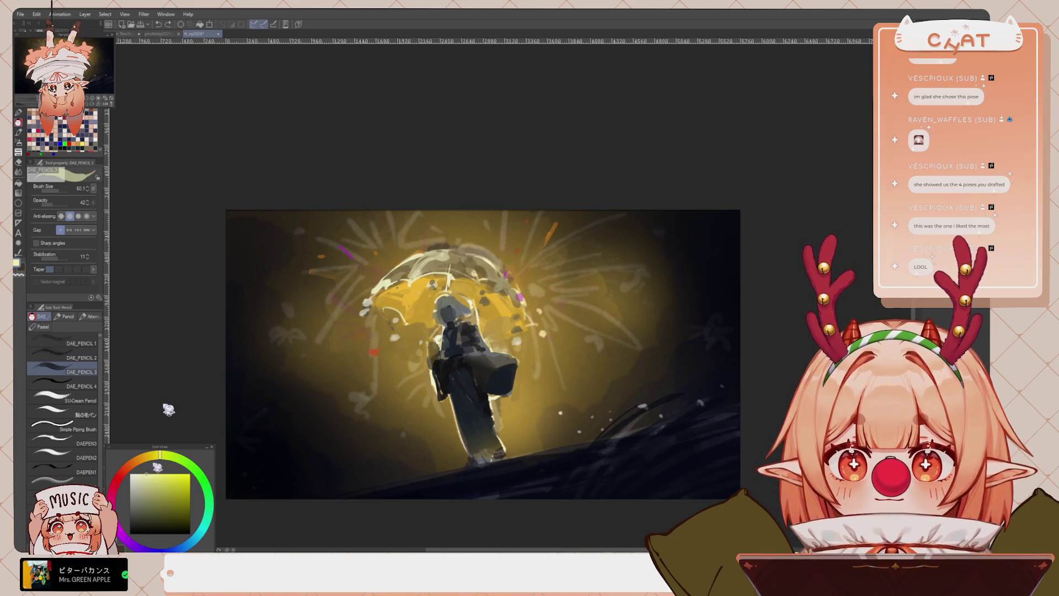
With a larger brush, paint long curved saturated-yellow streaks left of the umbrella
key("x")
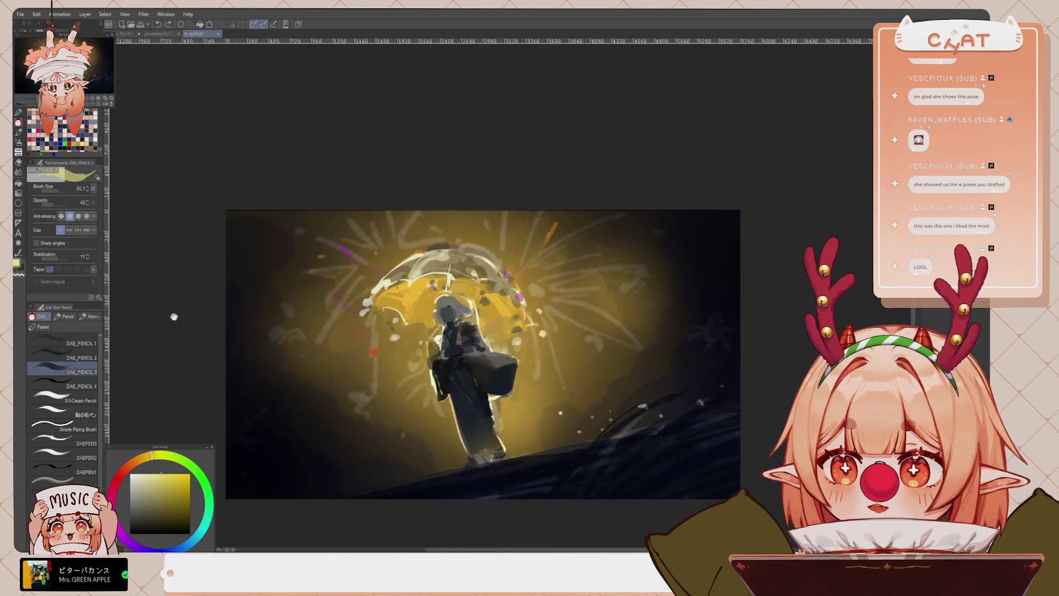
left_click_drag(59, 190, 70, 190)
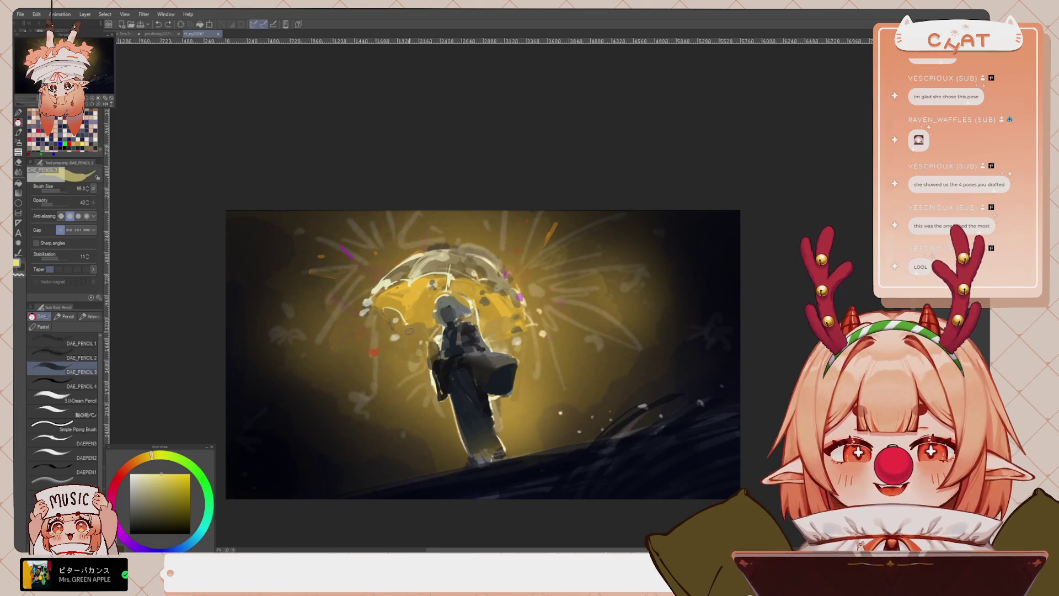
mouse_move(422, 342)
left_mouse_down()
mouse_move(411, 351)
mouse_move(390, 327)
mouse_move(352, 374)
left_mouse_up()
left_click_drag(389, 318, 344, 346)
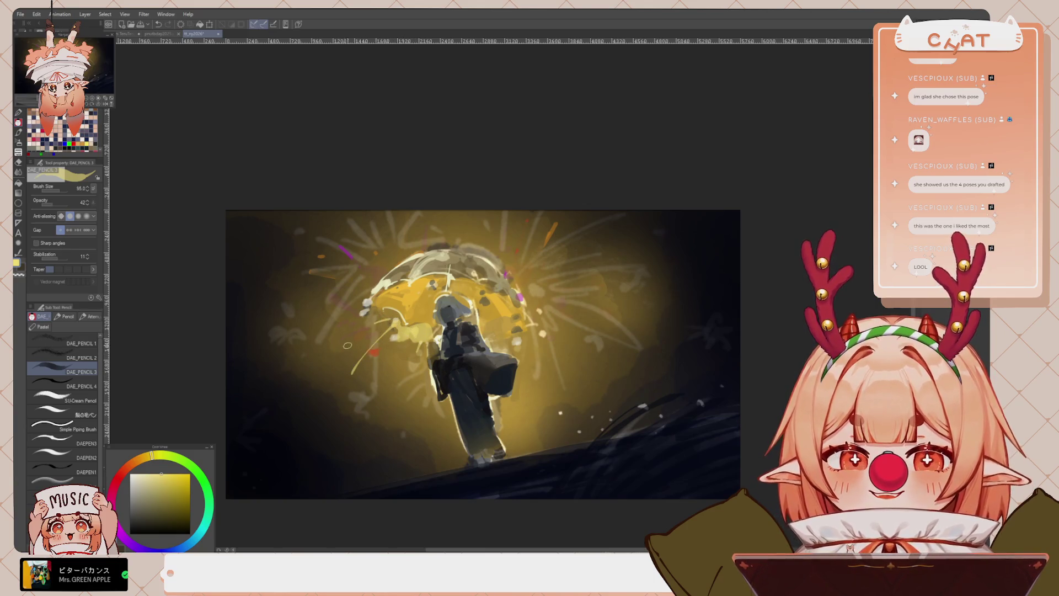
left_click_drag(393, 317, 350, 336)
With a finer brush, fan thin radiating firework streaks left and right of the umbrella
left_click_drag(70, 191, 57, 191)
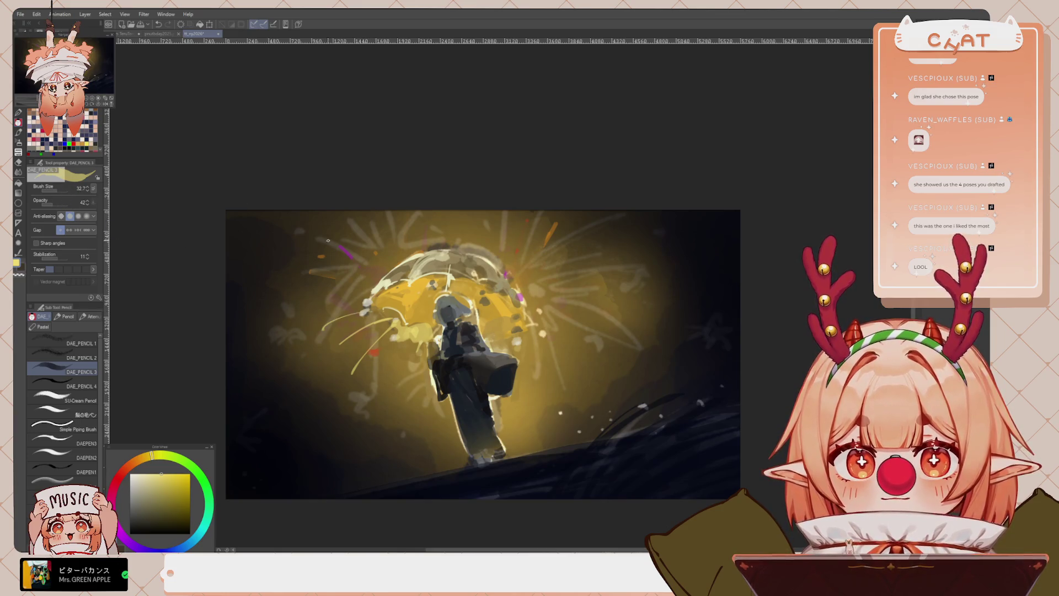
left_click_drag(320, 238, 377, 254)
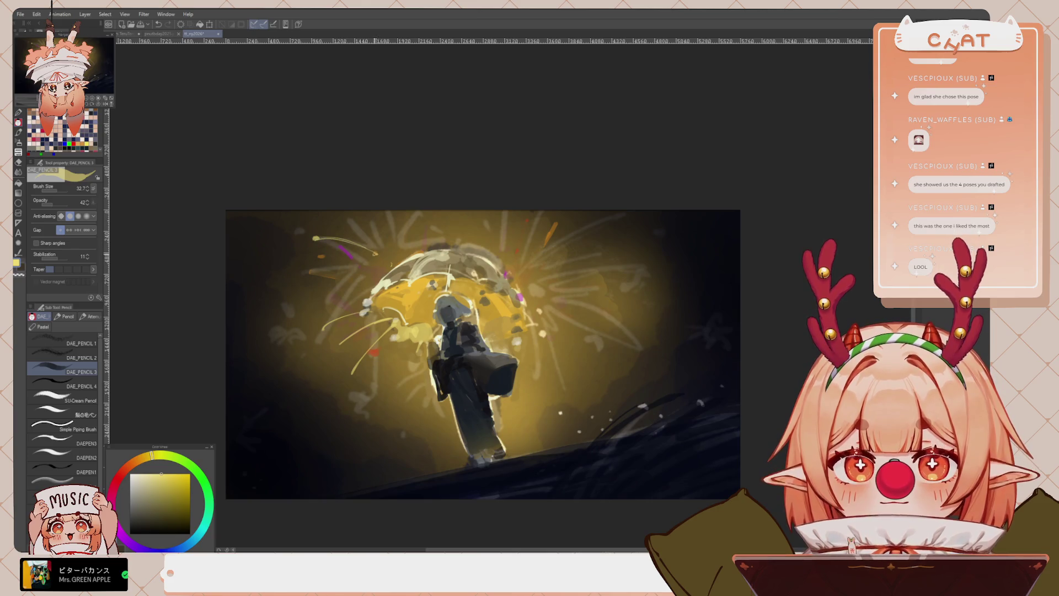
mouse_move(311, 271)
left_mouse_down()
mouse_move(381, 258)
mouse_move(411, 211)
left_mouse_up()
left_click_drag(383, 258, 366, 209)
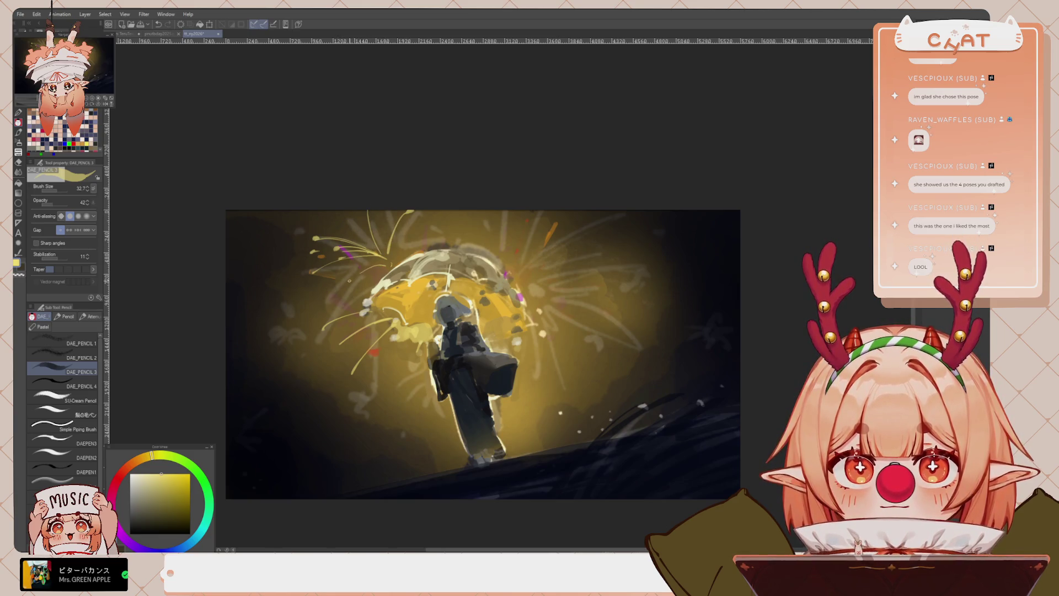
mouse_move(320, 308)
left_mouse_down()
mouse_move(385, 264)
mouse_move(354, 270)
mouse_move(383, 258)
left_mouse_up()
left_click_drag(372, 292, 383, 259)
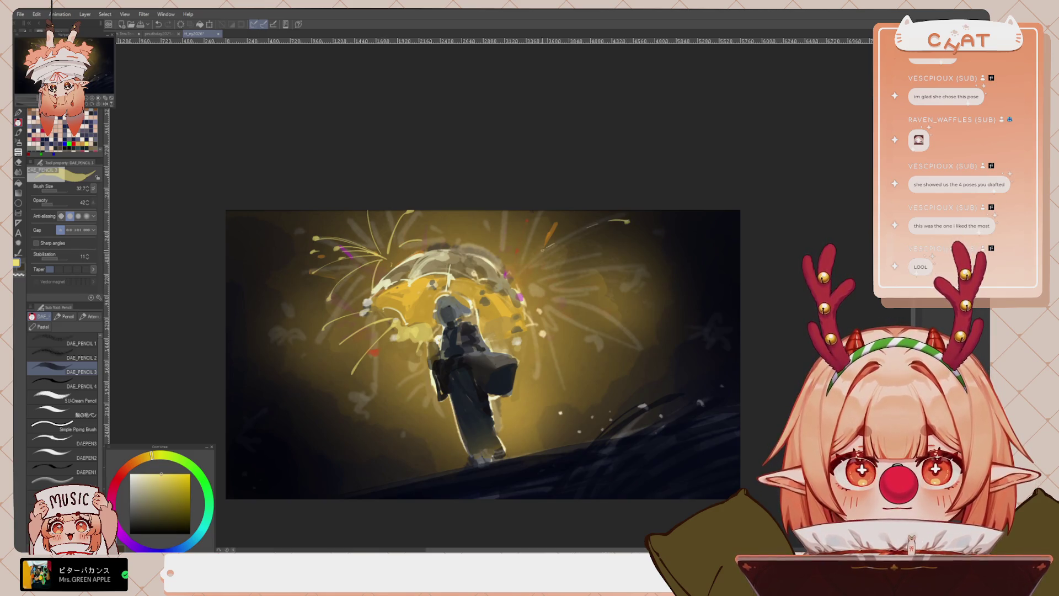
left_click_drag(535, 258, 606, 248)
left_click_drag(530, 258, 535, 241)
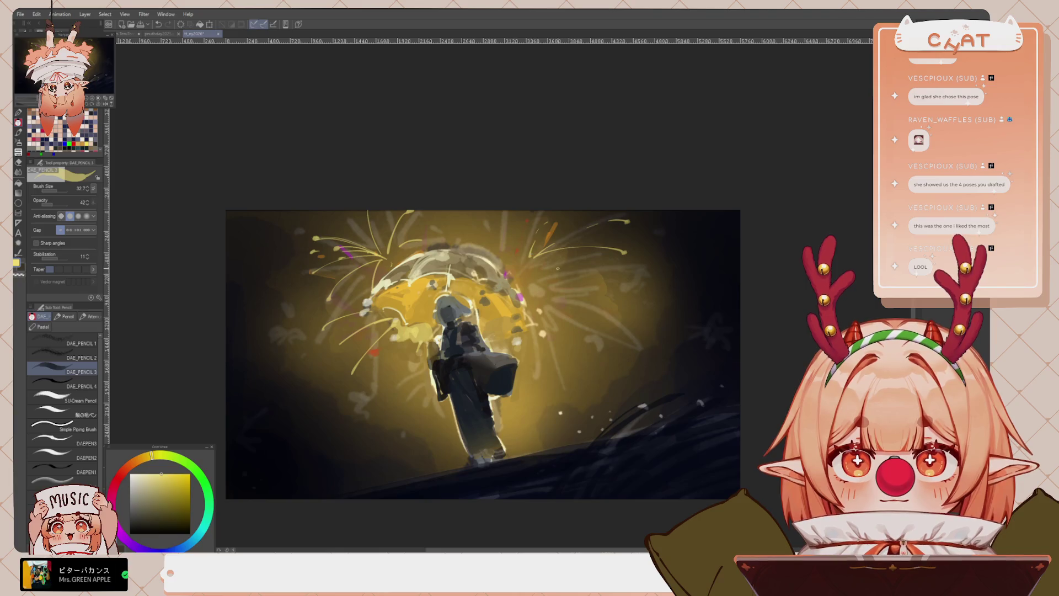
scroll(542, 271, "down", 2)
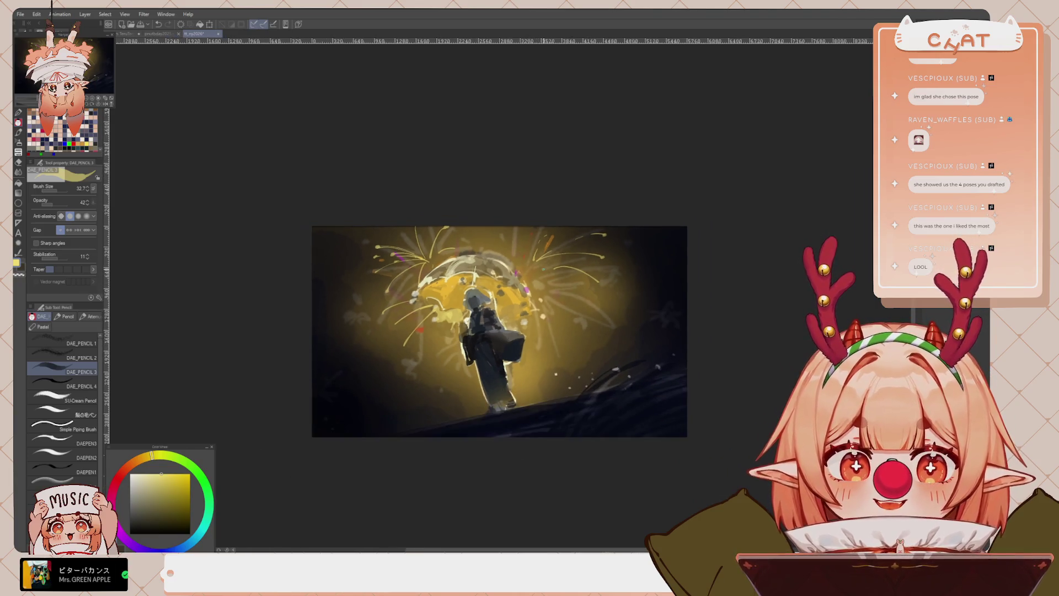
left_click_drag(499, 331, 483, 345)
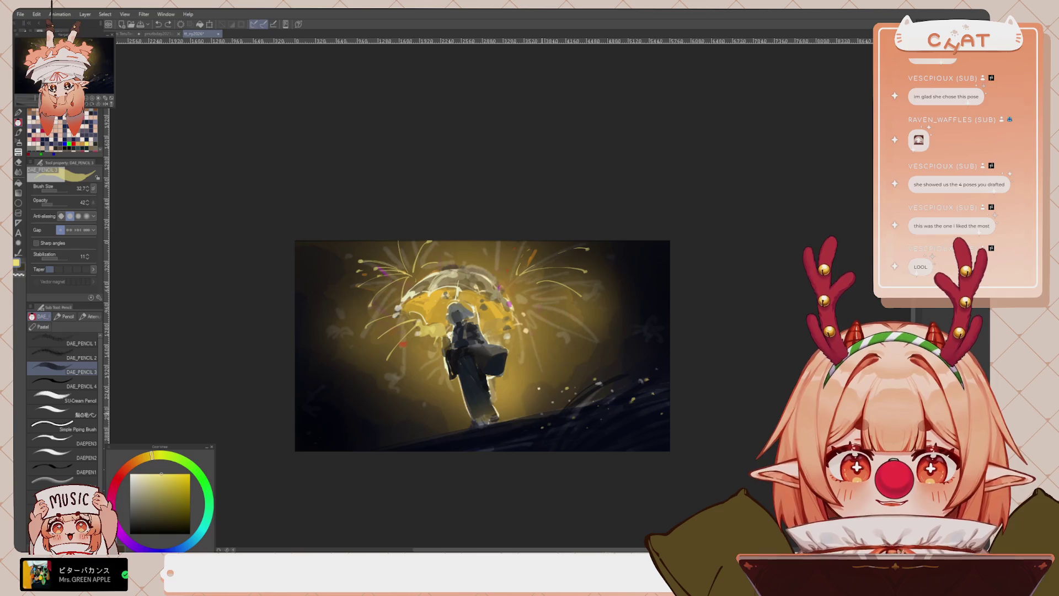
scroll(470, 360, "up", 4)
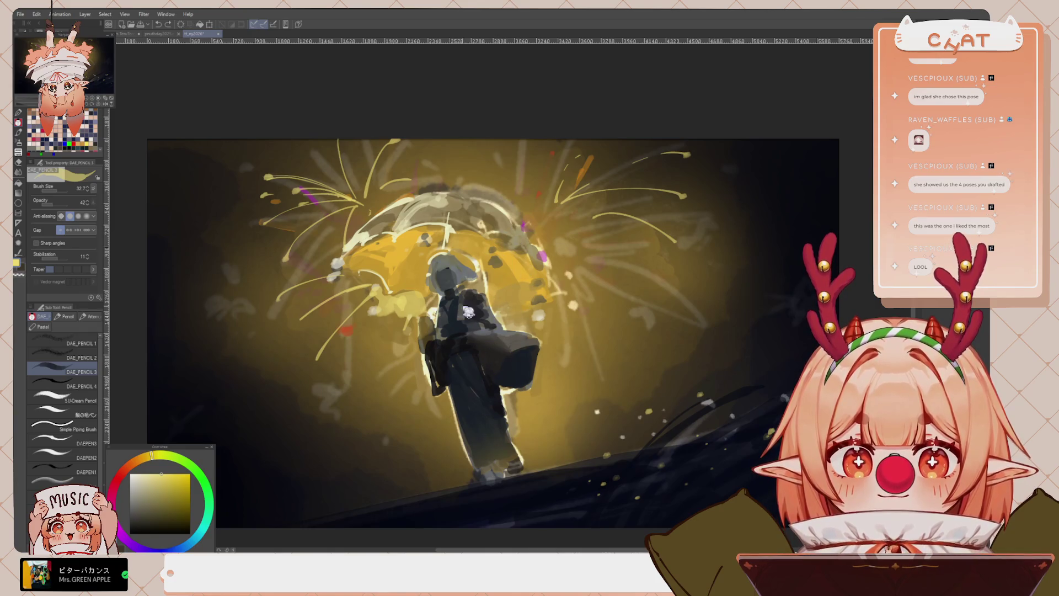
Try several blue, olive and cyan colours from the figure, then undo the last stroke
scroll(471, 255, "up", 1)
scroll(462, 254, "up", 1)
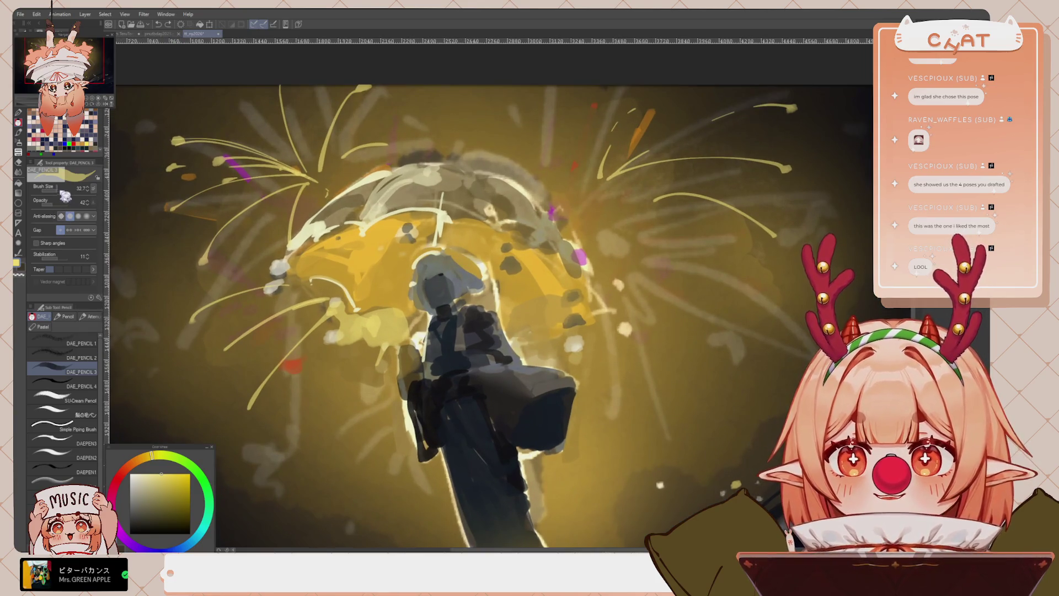
left_click(445, 307, "alt")
left_click(445, 307, "alt")
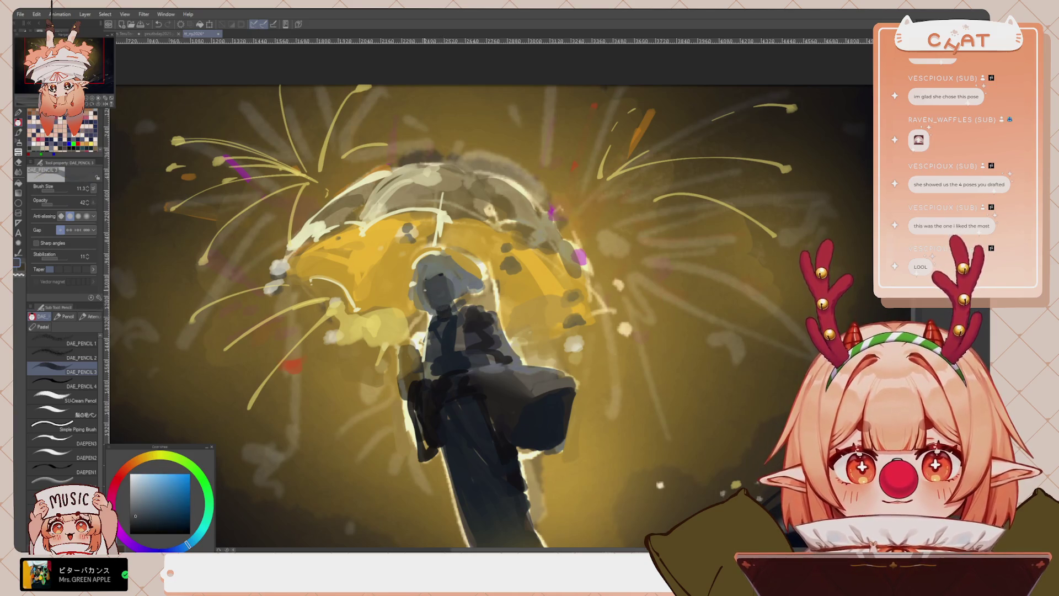
left_click(430, 298, "alt")
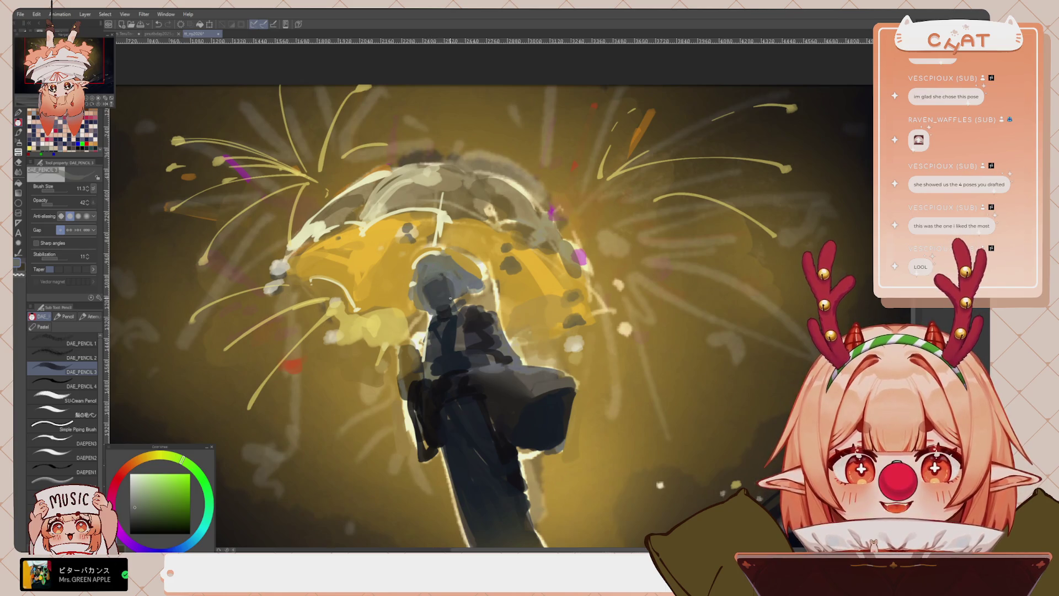
left_click(450, 298, "alt")
left_click(432, 305, "alt")
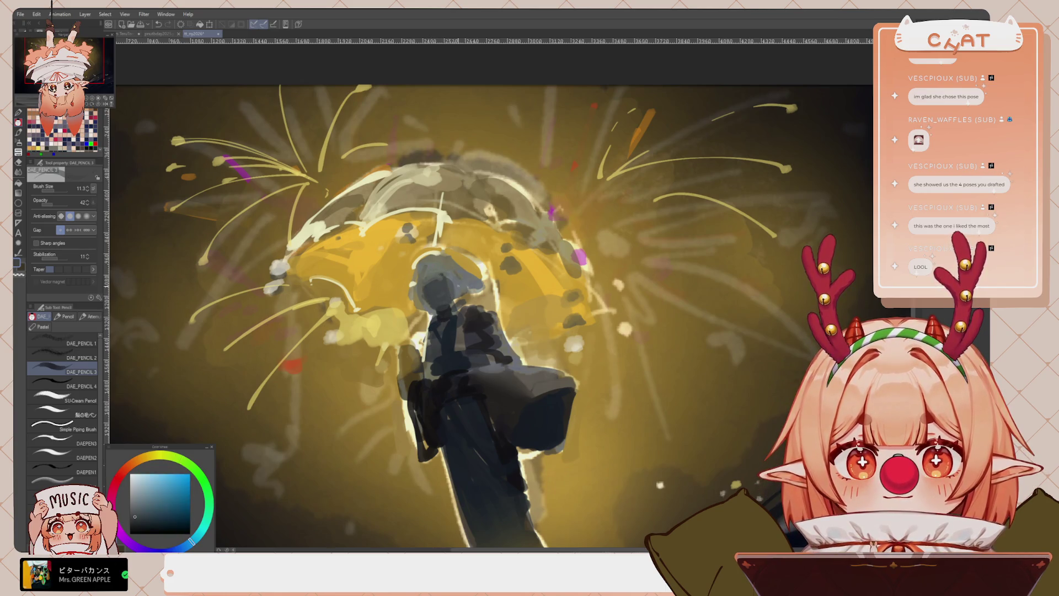
left_click(445, 307, "alt")
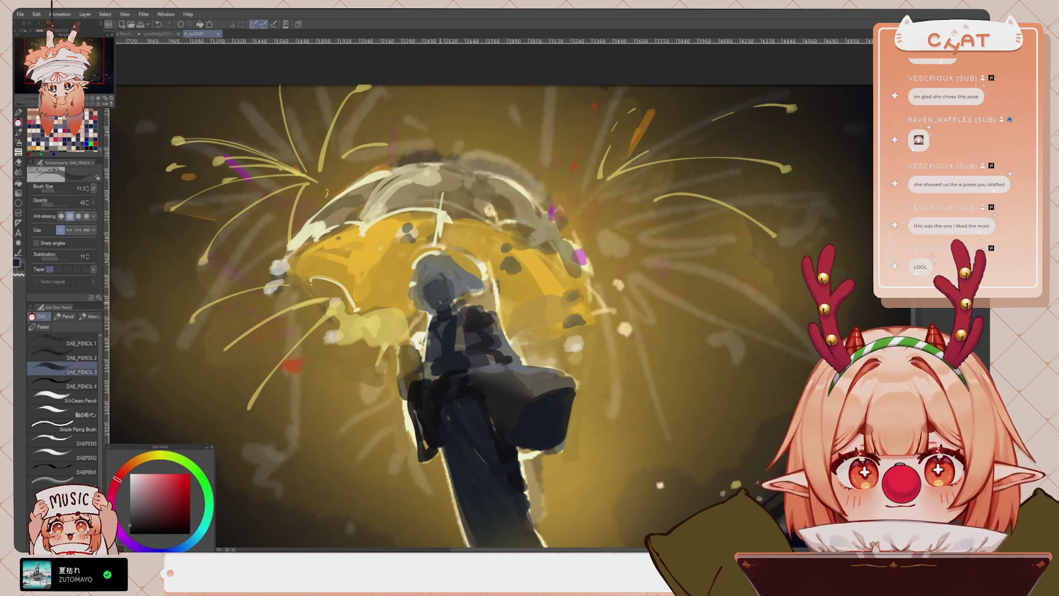
key("ctrl+z")
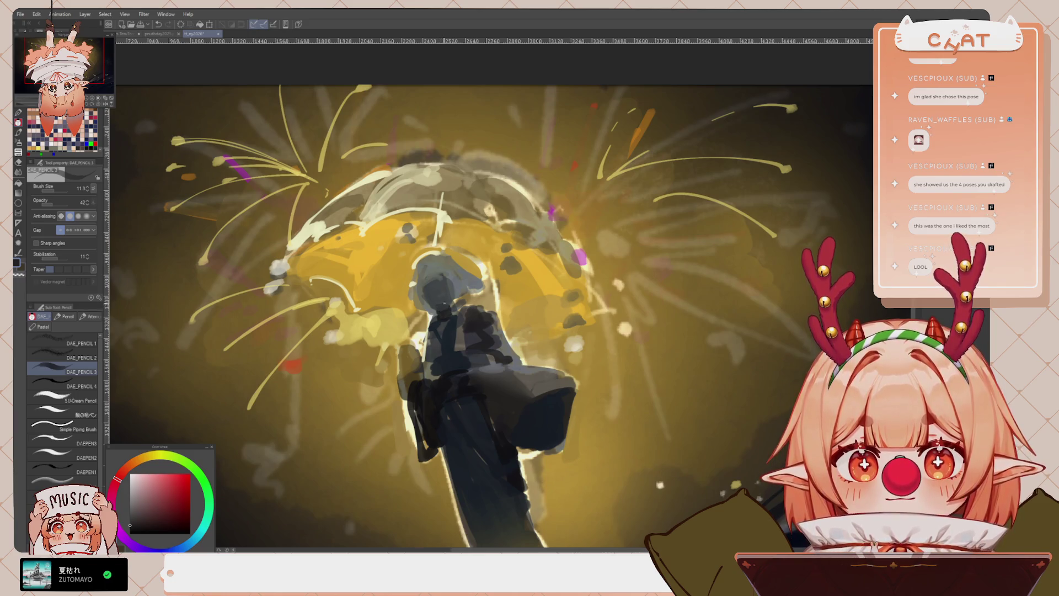
Raise brush opacity to 65 and sample face tones, ending on a dark teal
left_click(426, 299, "alt")
left_click(451, 297, "alt")
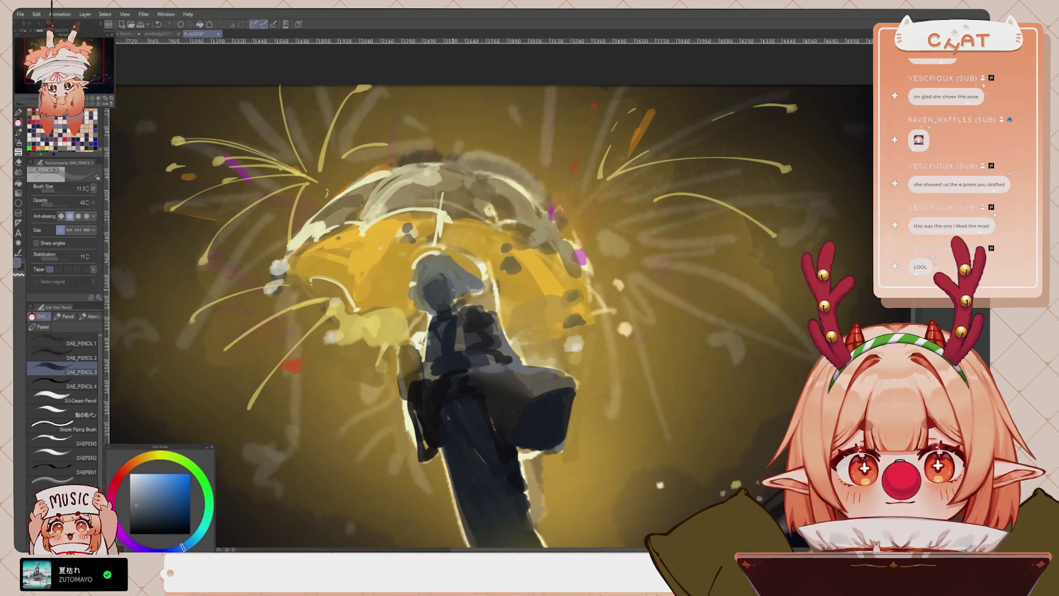
left_click(441, 276, "alt")
key("Up")
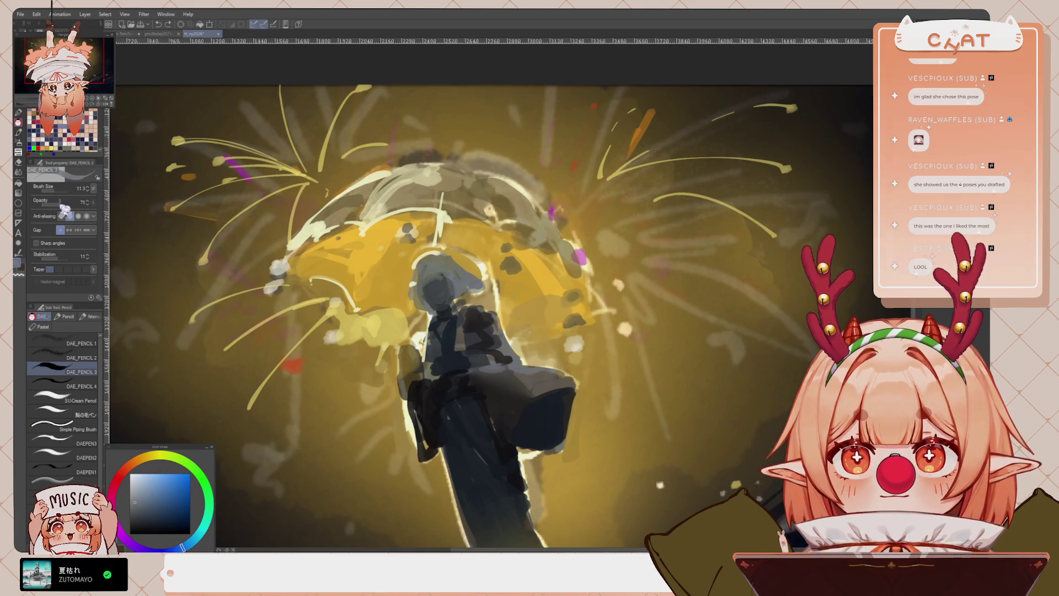
left_click(447, 276, "alt")
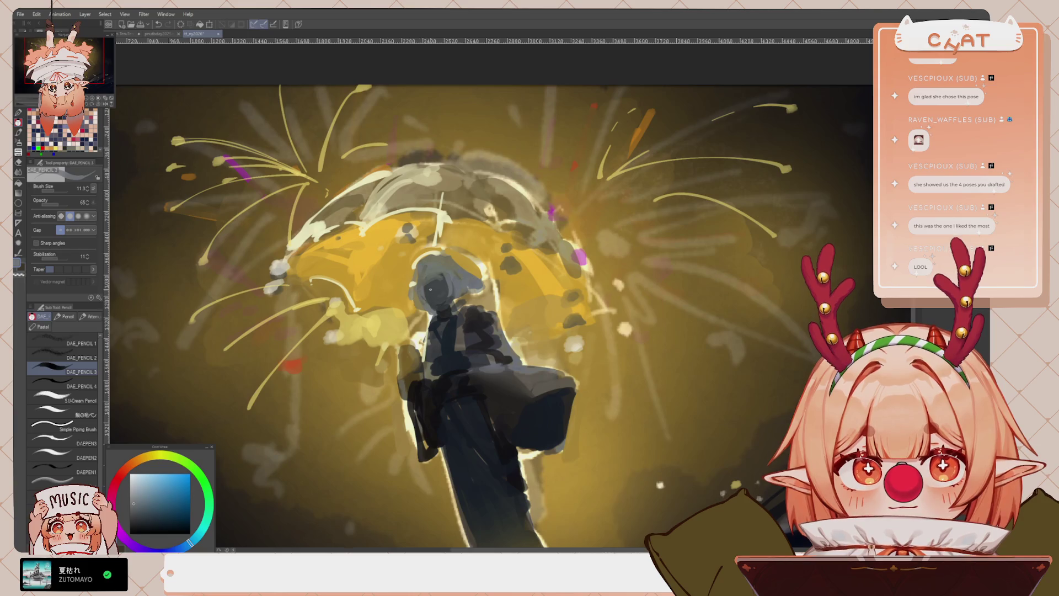
left_click(426, 282, "alt")
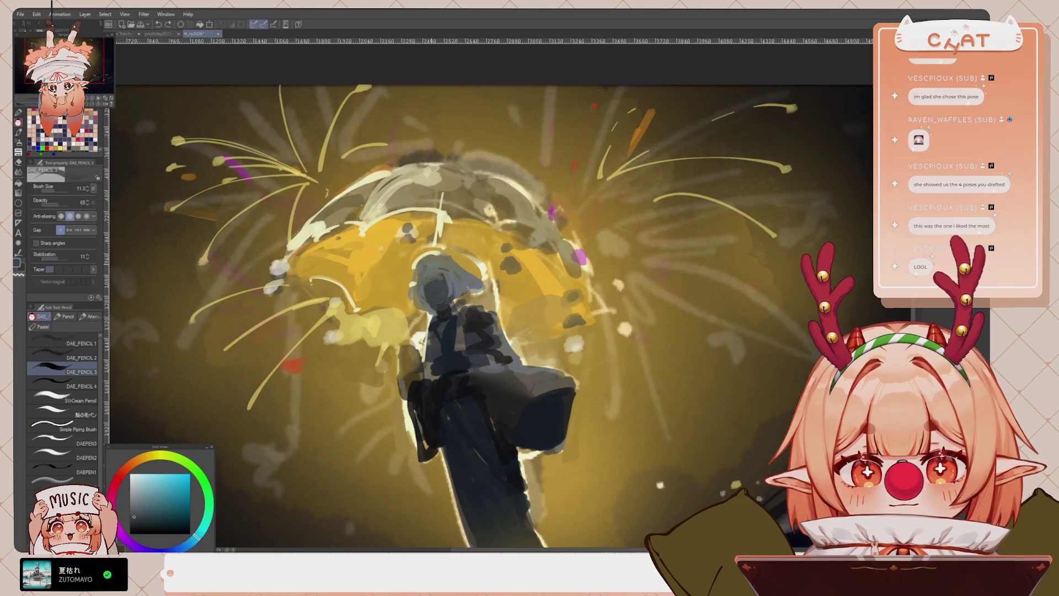
left_click(420, 266, "alt")
left_click(429, 264, "alt")
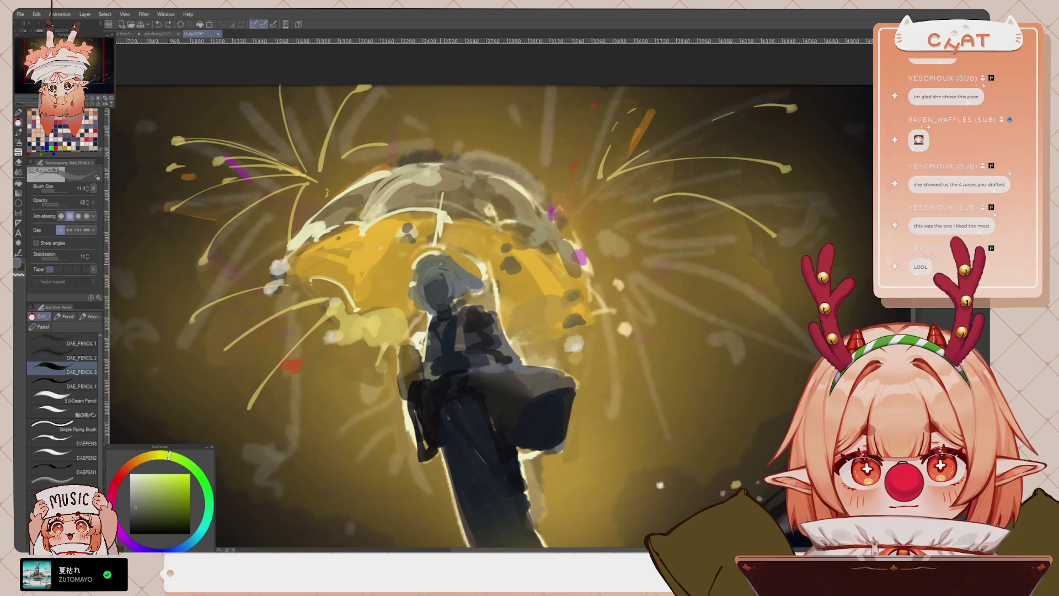
scroll(461, 298, "down", 1)
left_click(442, 258, "alt")
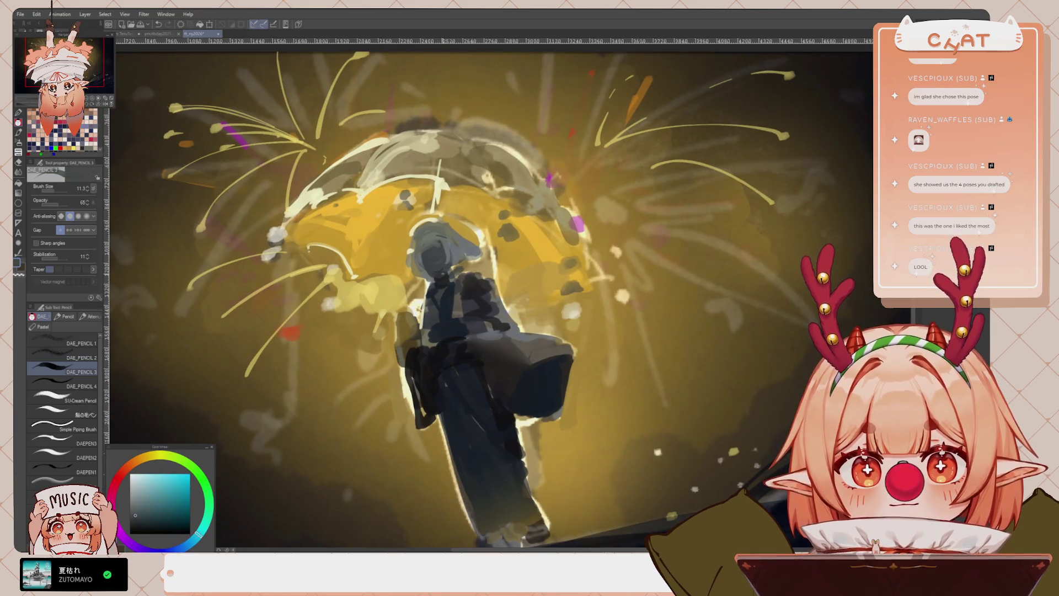
Zoom out, sample an orange-brown from the glow, and set a bigger brush at opacity 60
left_click(449, 289, "alt")
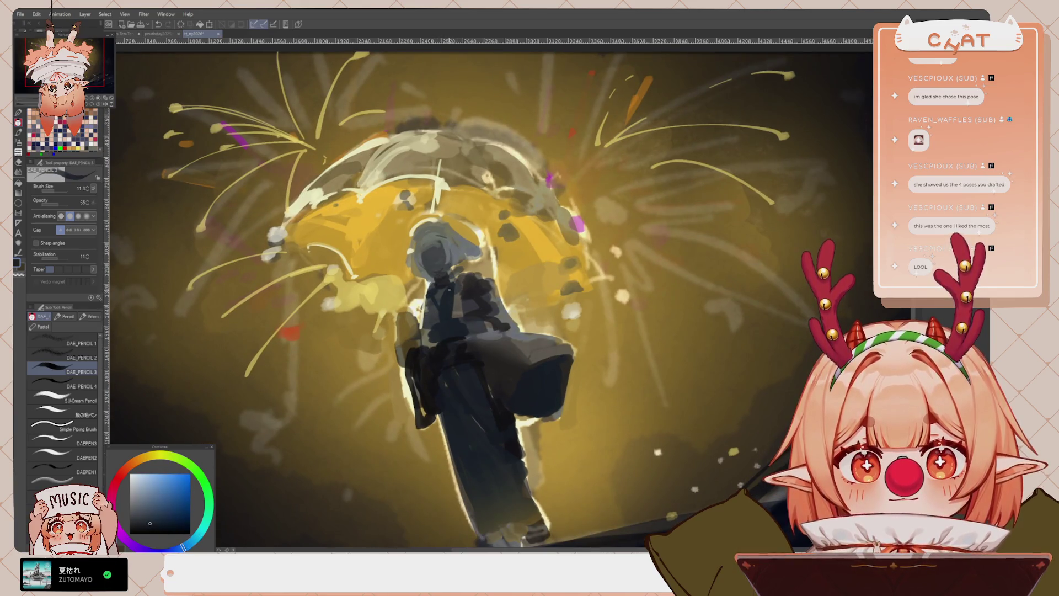
key("ctrl+minus")
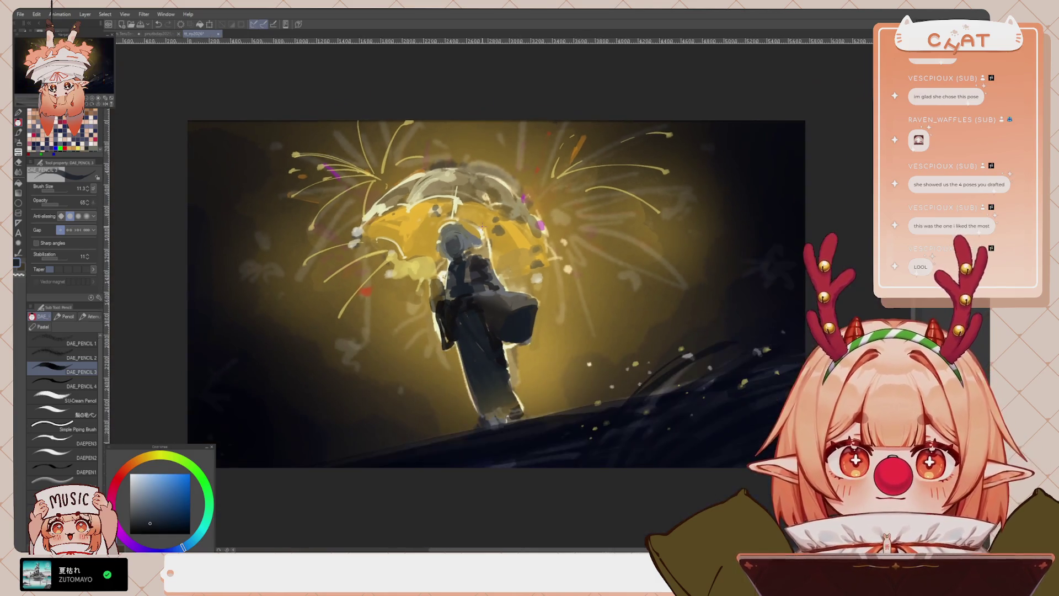
scroll(481, 265, "up", 1)
key("x")
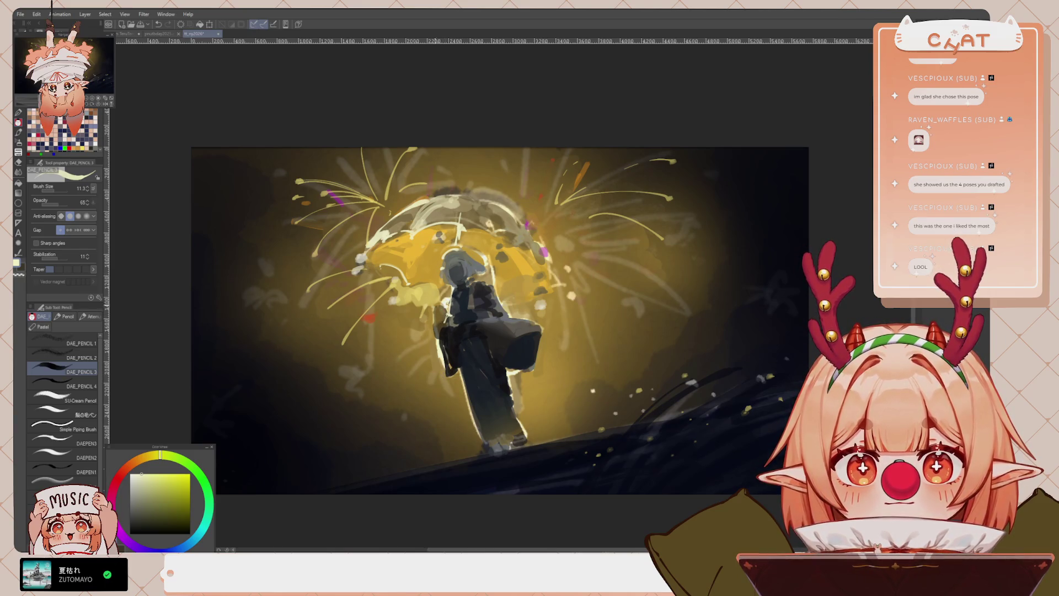
key("bracketright")
key("bracketright")
key("bracketright")
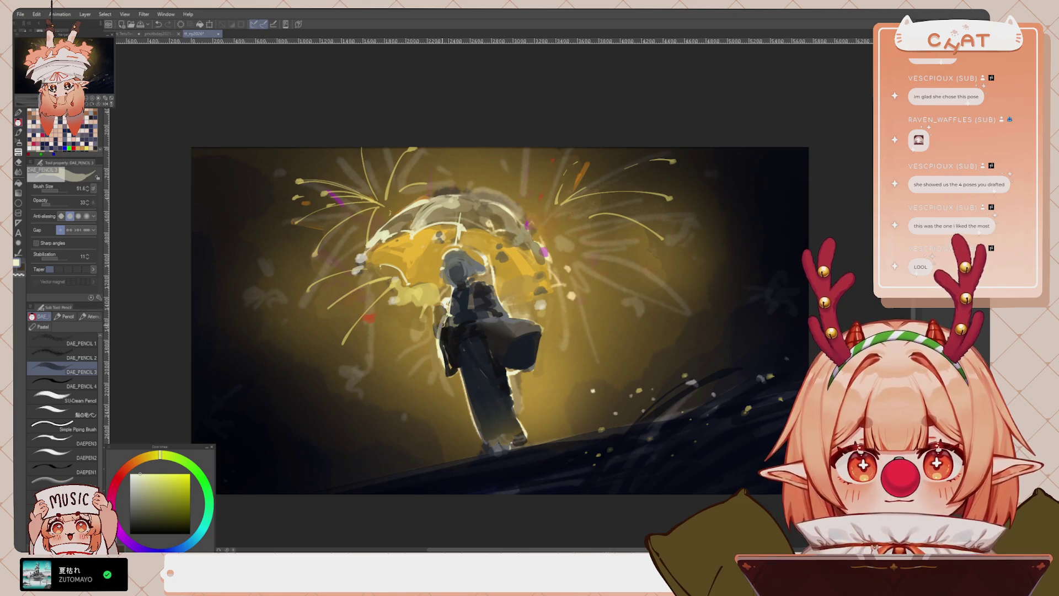
left_click(435, 316, "alt")
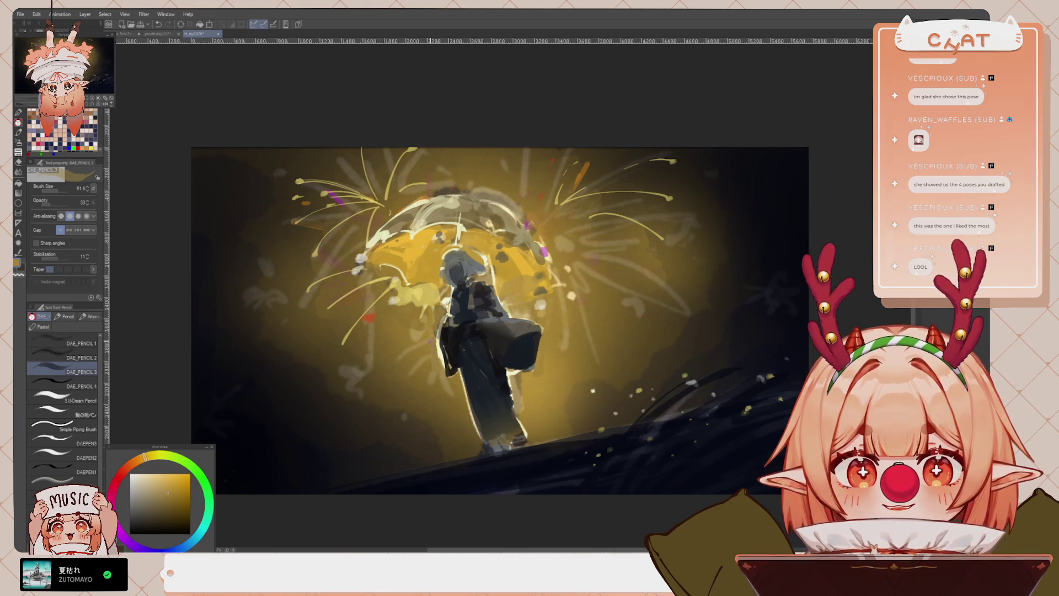
left_click(62, 204)
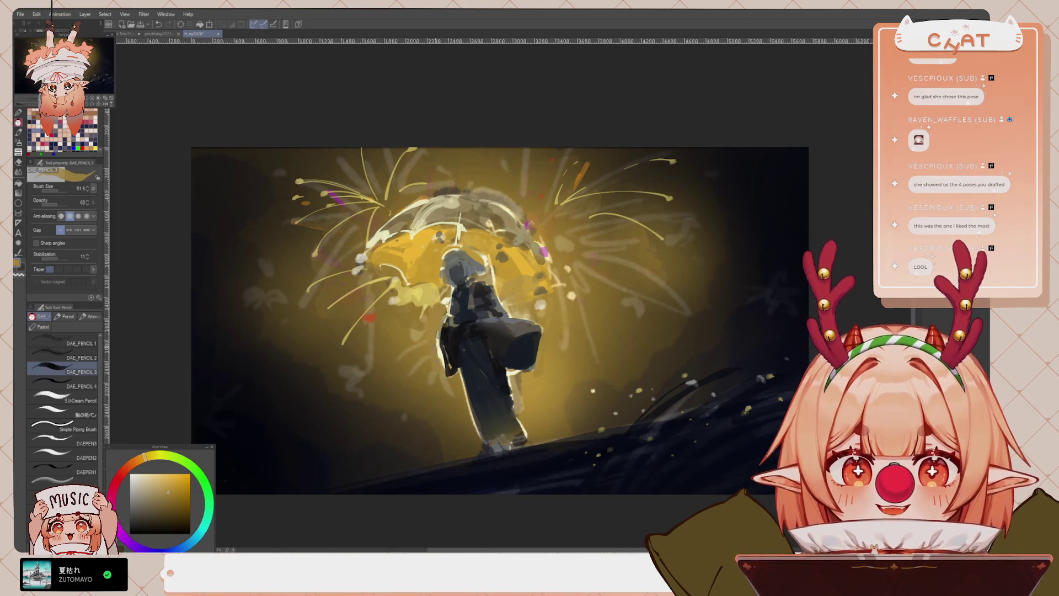
Paint dark kimono-sampled strokes onto the kimono and over the hand and bag handle
left_click(438, 344, "alt")
left_click(504, 343, "alt")
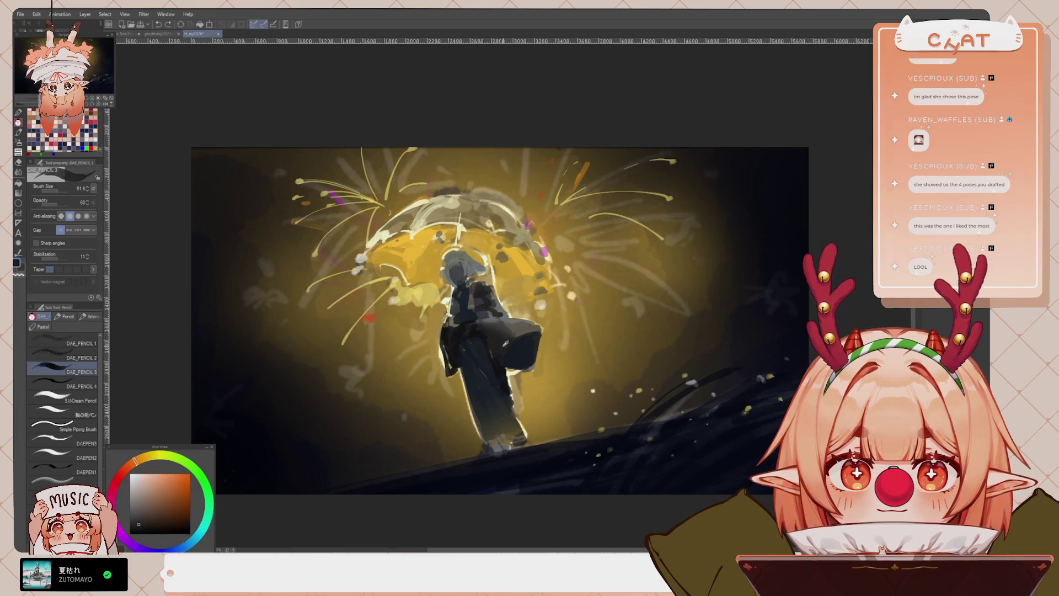
left_click(449, 342, "alt")
mouse_move(447, 341)
left_mouse_down()
mouse_move(457, 387)
mouse_move(460, 369)
left_mouse_up()
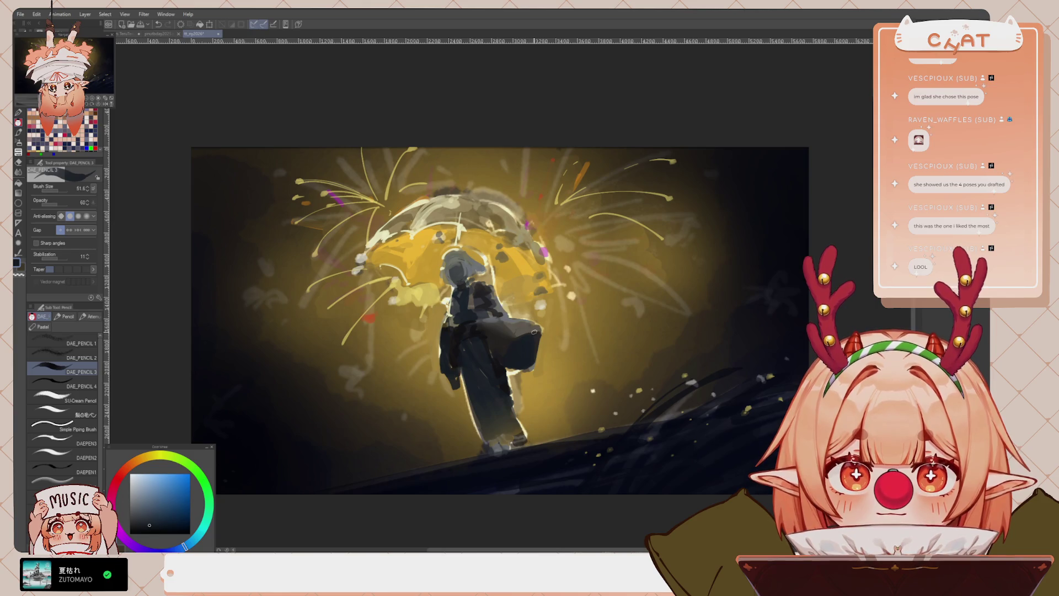
left_click(523, 351, "alt")
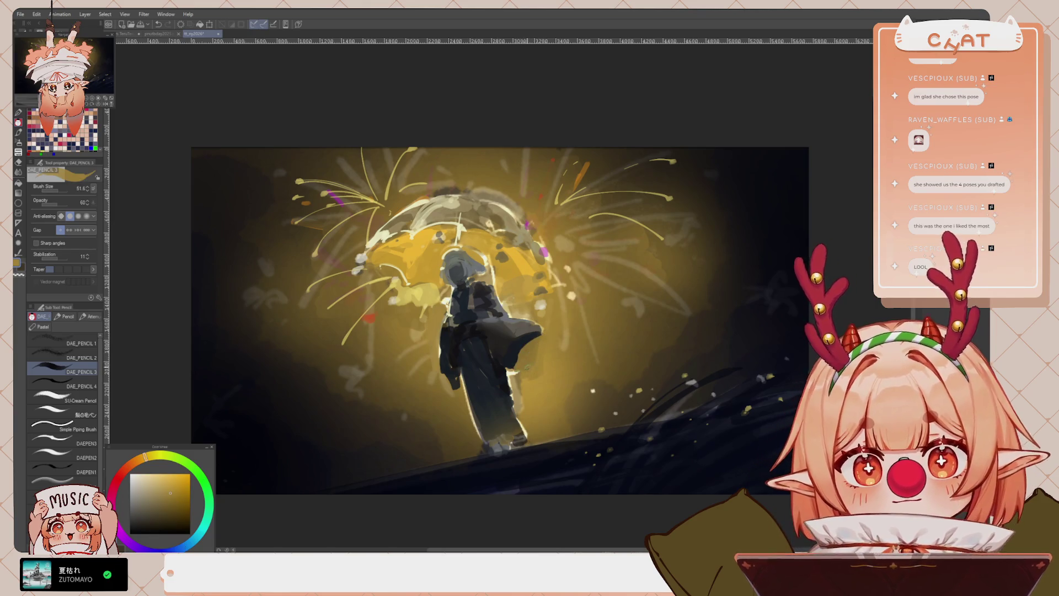
left_click_drag(538, 338, 519, 364)
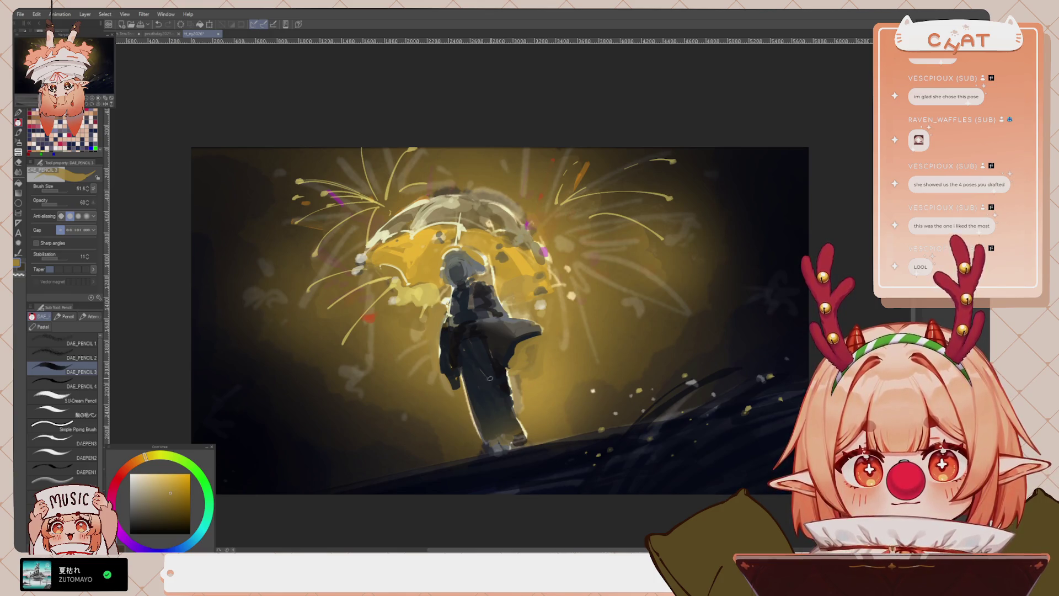
Paint dark over the light grey flap at lower right and the top of the bag
key("ctrl+minus")
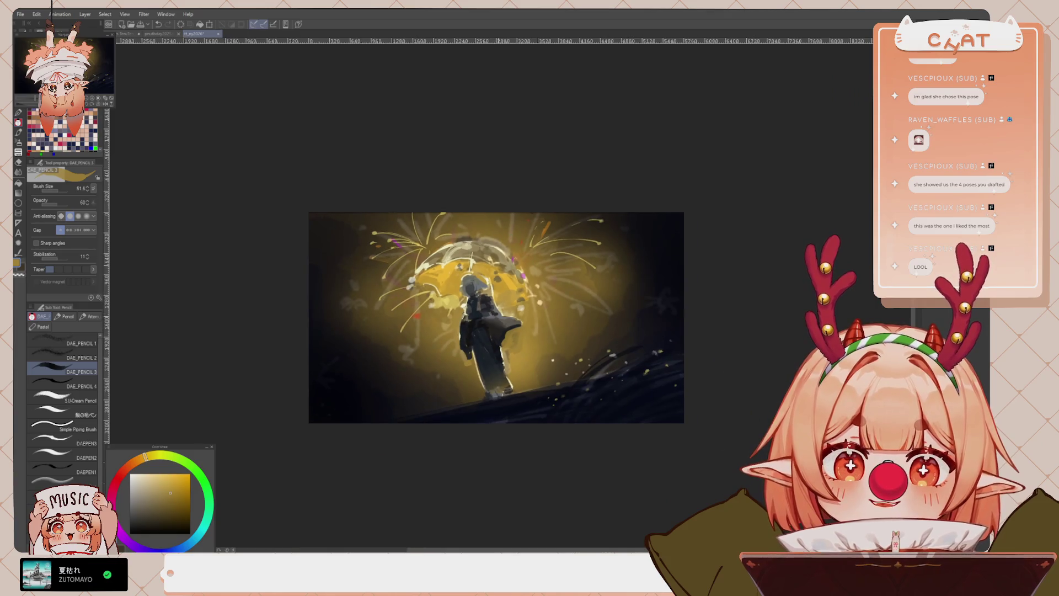
left_click_drag(515, 363, 516, 375)
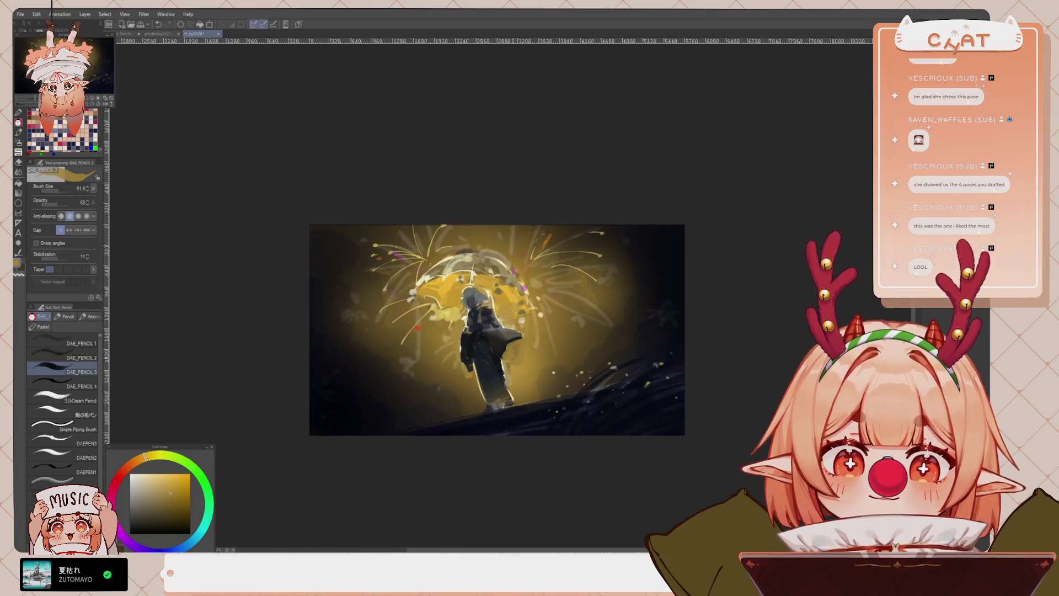
left_click_drag(518, 337, 510, 380)
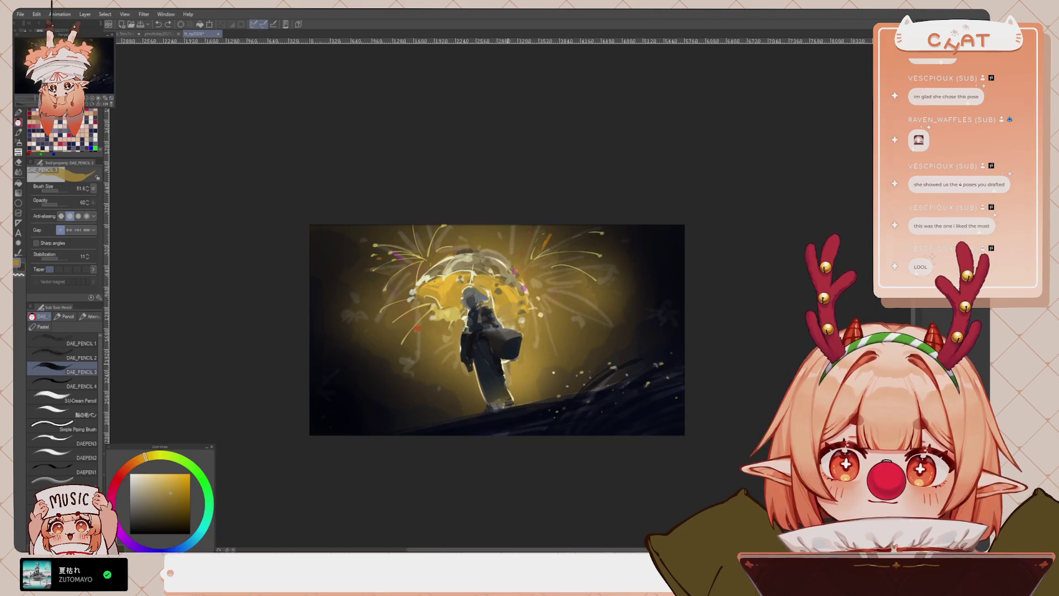
left_click_drag(503, 329, 521, 344)
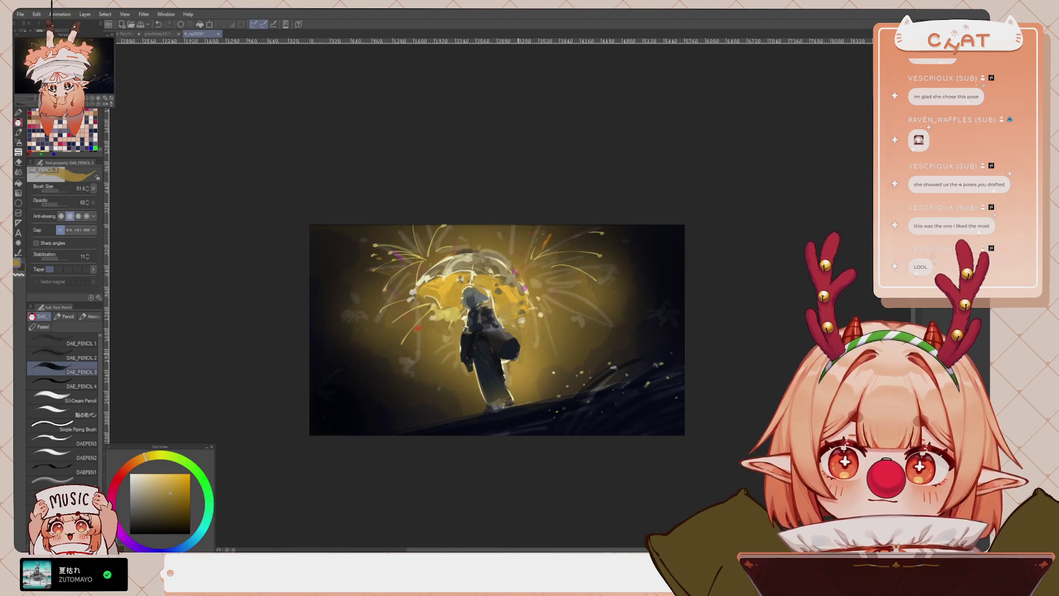
left_click(513, 353, "alt")
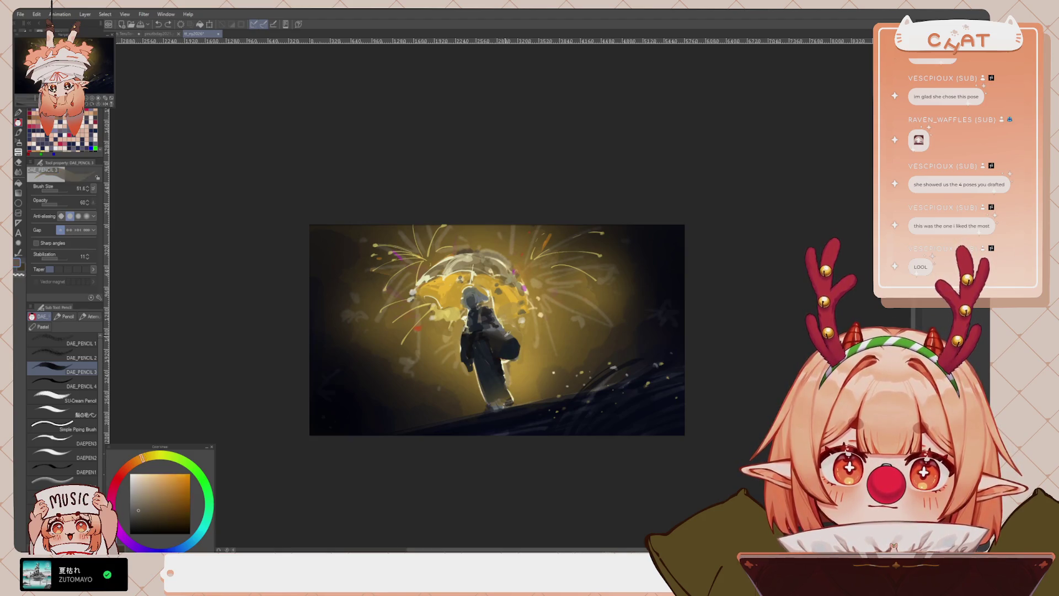
mouse_move(501, 349)
left_mouse_down()
mouse_move(511, 337)
mouse_move(518, 348)
left_mouse_up()
left_click(513, 355, "alt")
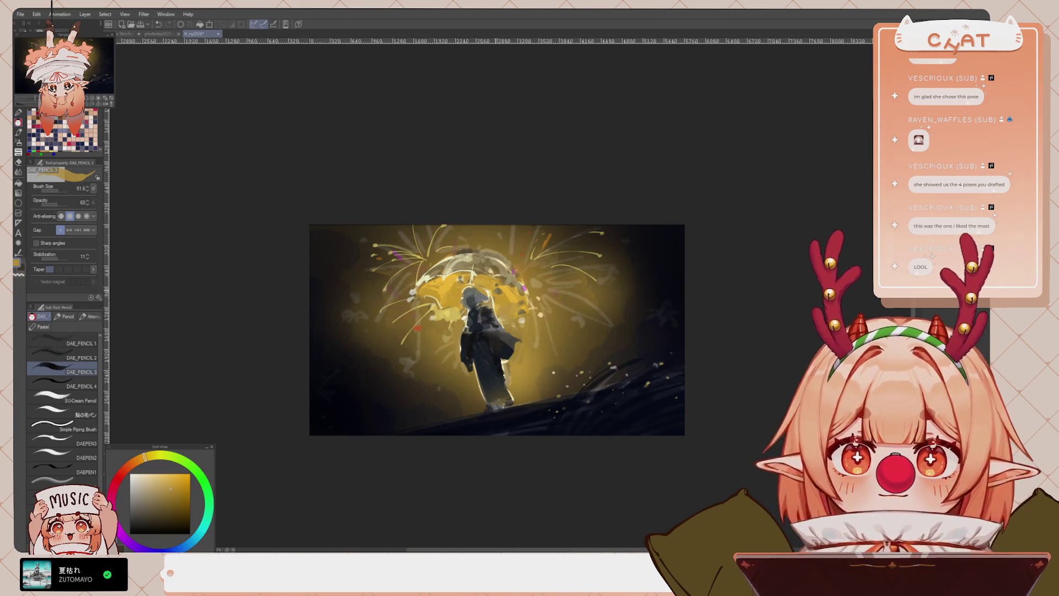
key("ctrl+plus")
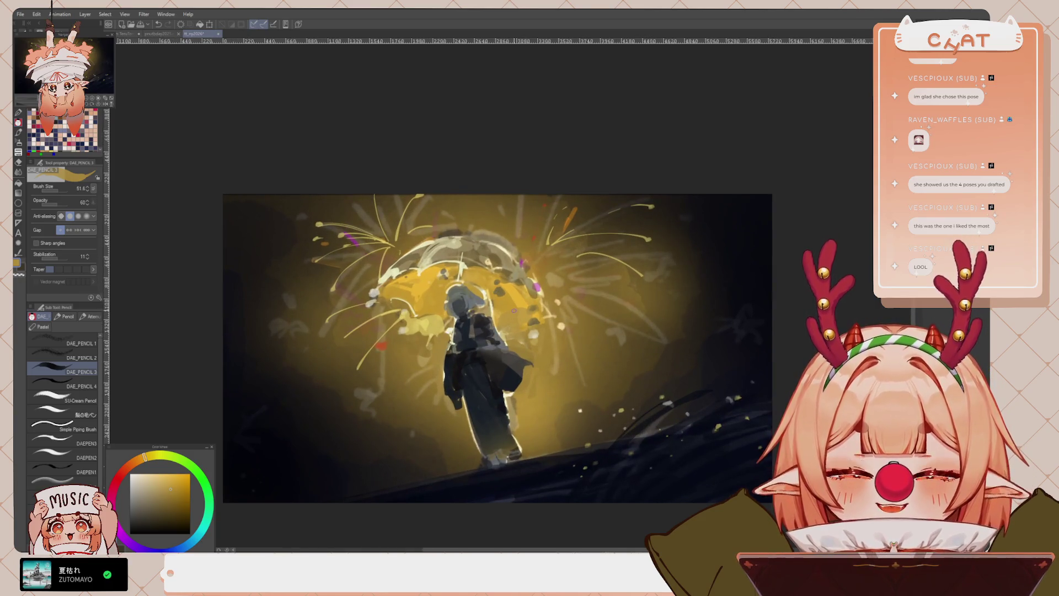
key("ctrl+minus")
Zoom in and reposition the umbrella painting, then switch to the pmutbday2025.png bicycle drawing
scroll(501, 336, "up", 1)
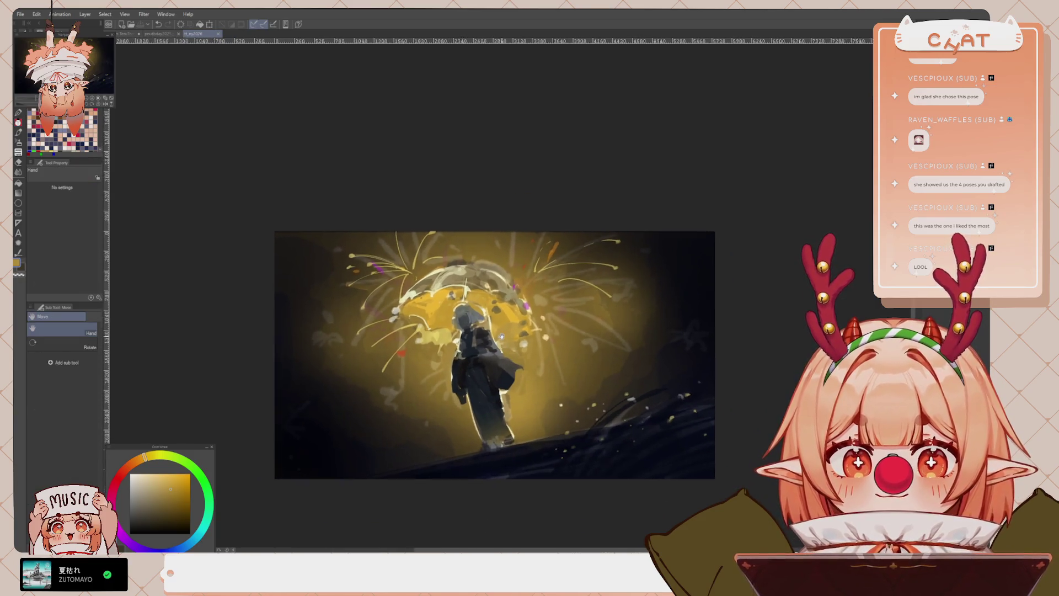
key("ctrl+plus")
key("ctrl+plus")
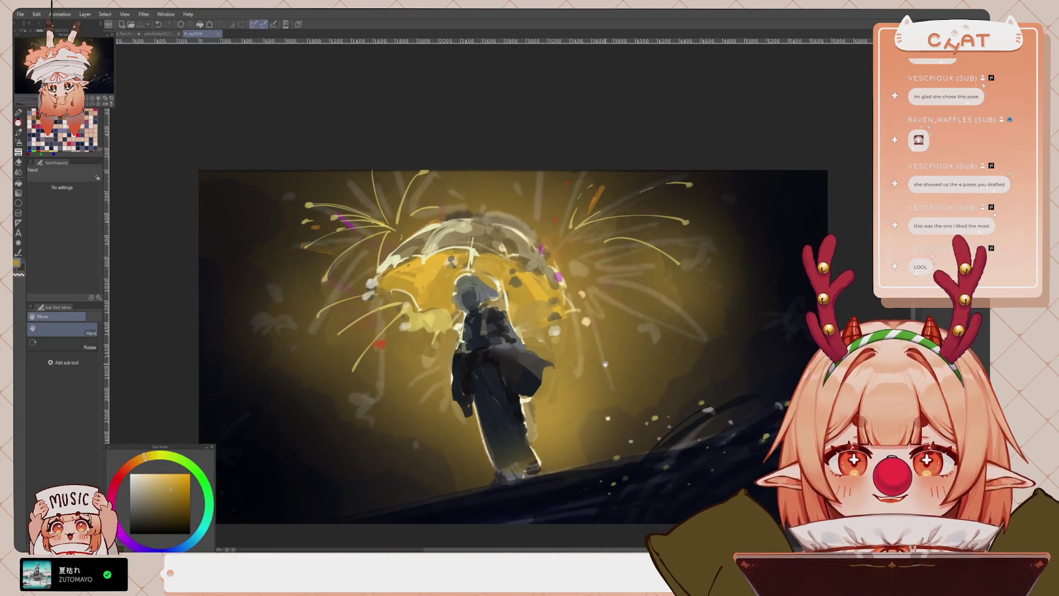
left_click_drag(536, 377, 534, 369)
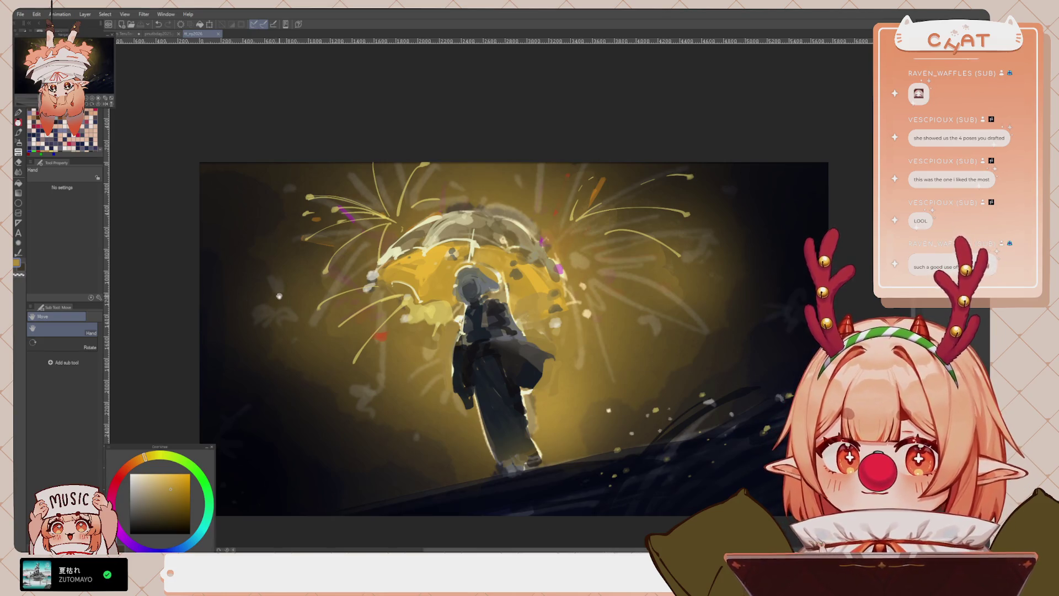
left_click_drag(278, 299, 268, 283)
left_click(169, 34)
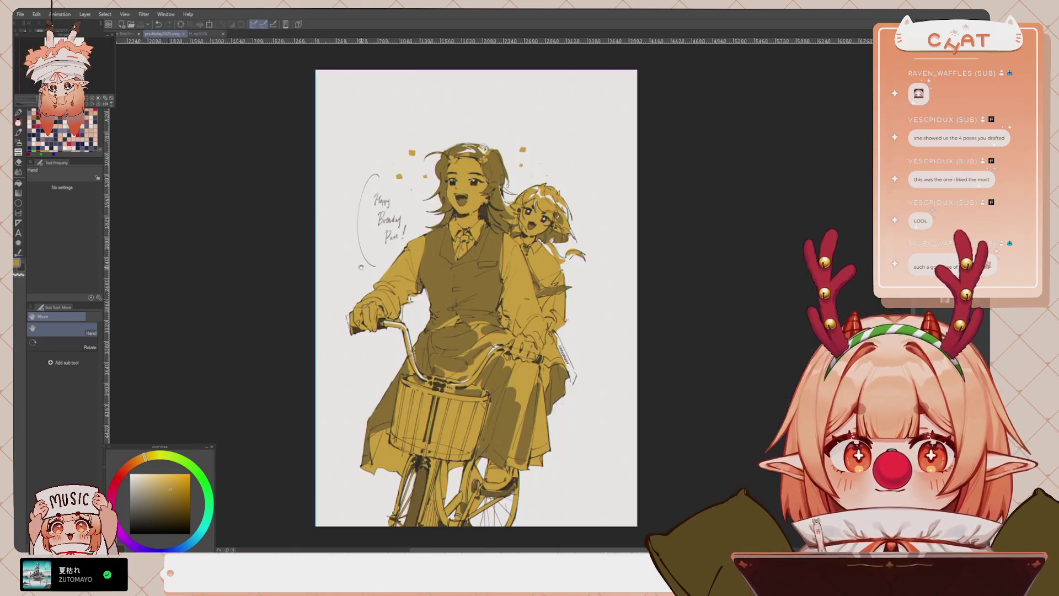
scroll(386, 289, "down", 1)
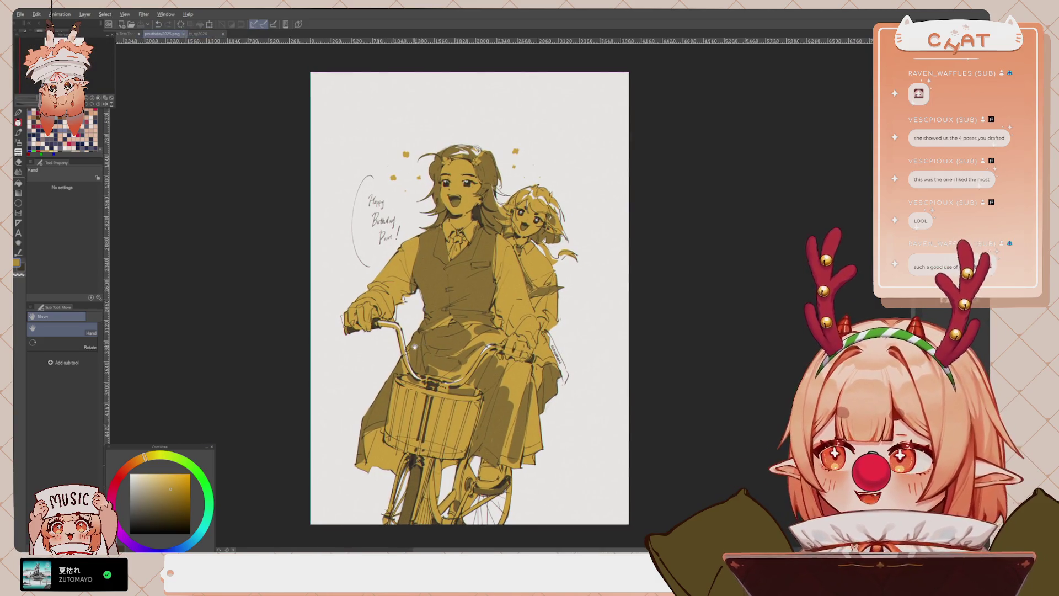